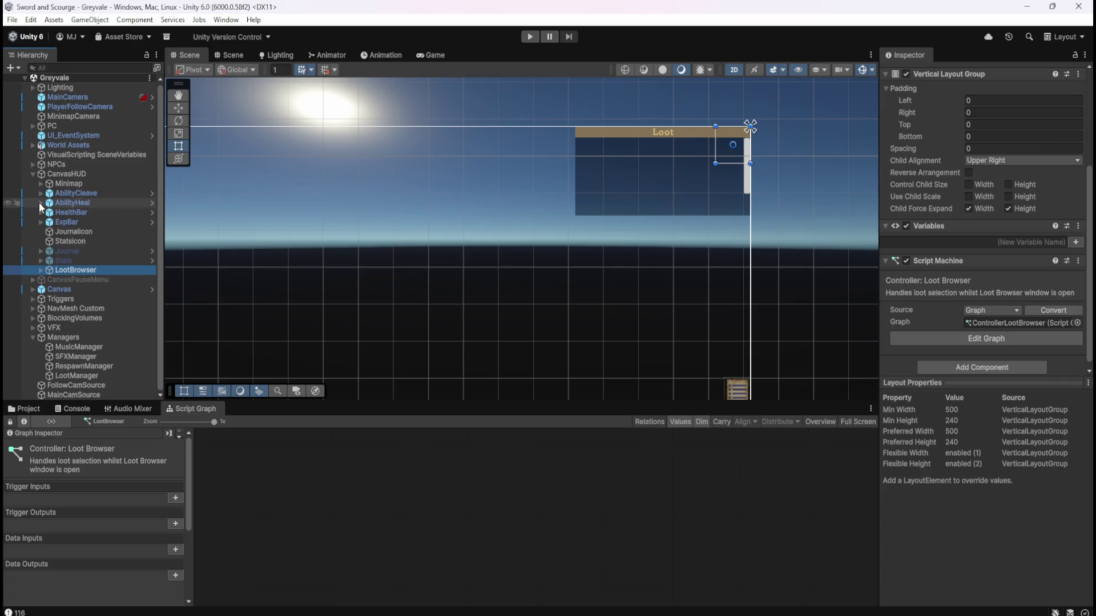
Step: In the Loot Browser controller graph, search nodes for 'list', then dismiss the search without adding anything
scroll(92, 276, "down", 2)
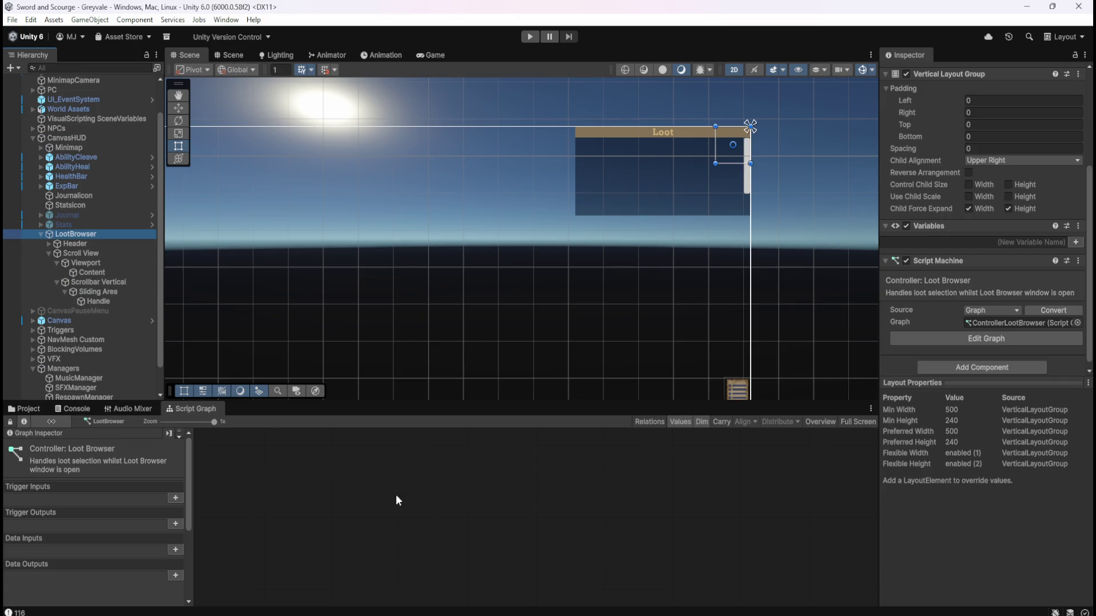
left_click(432, 511)
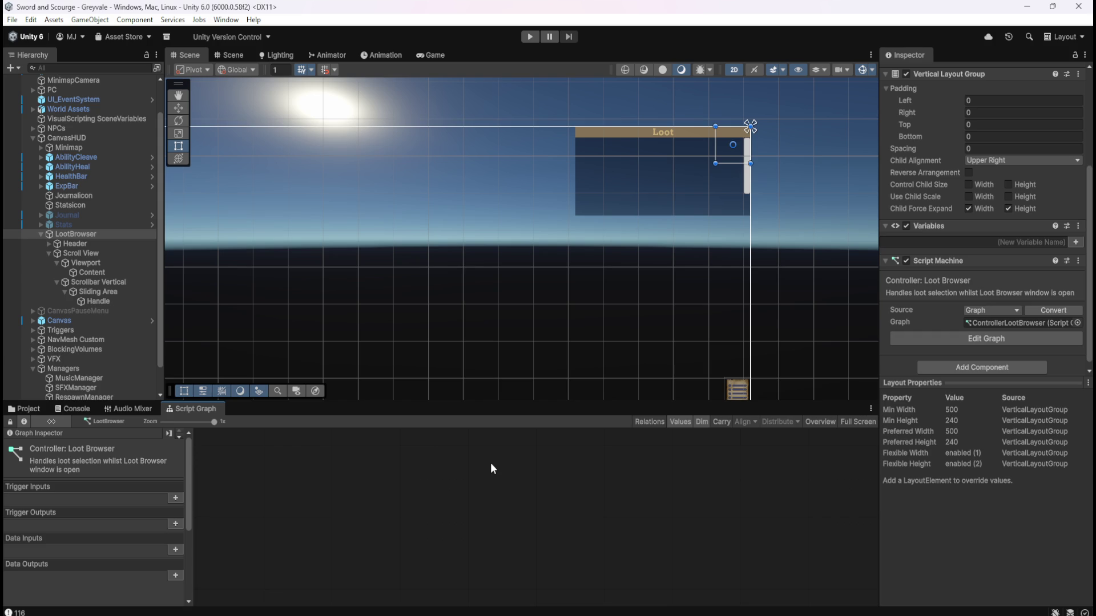
right_click(462, 481)
type("list")
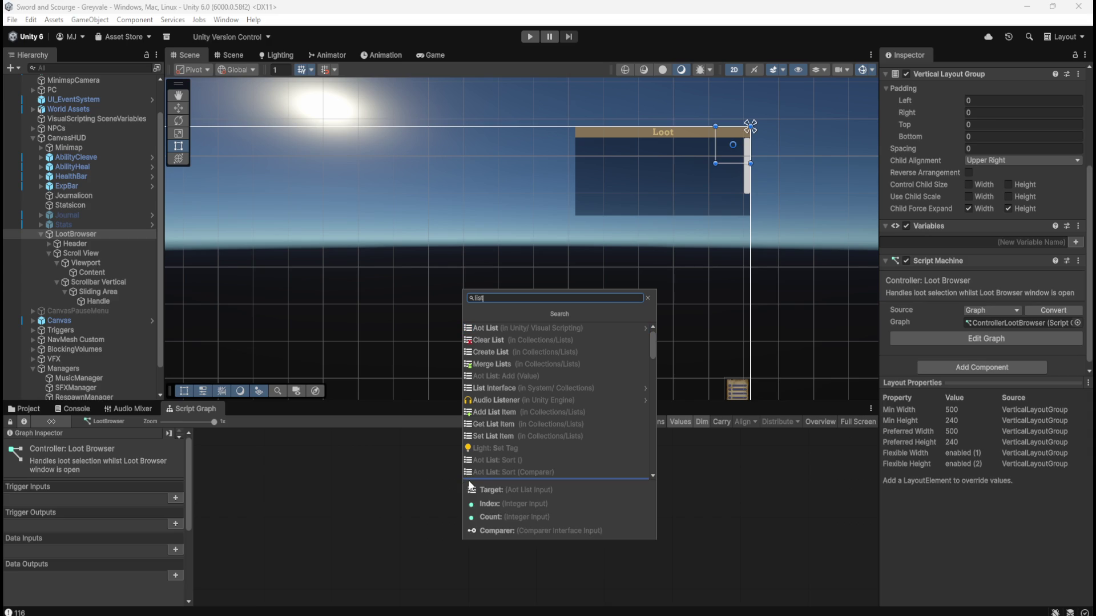
left_click(532, 354)
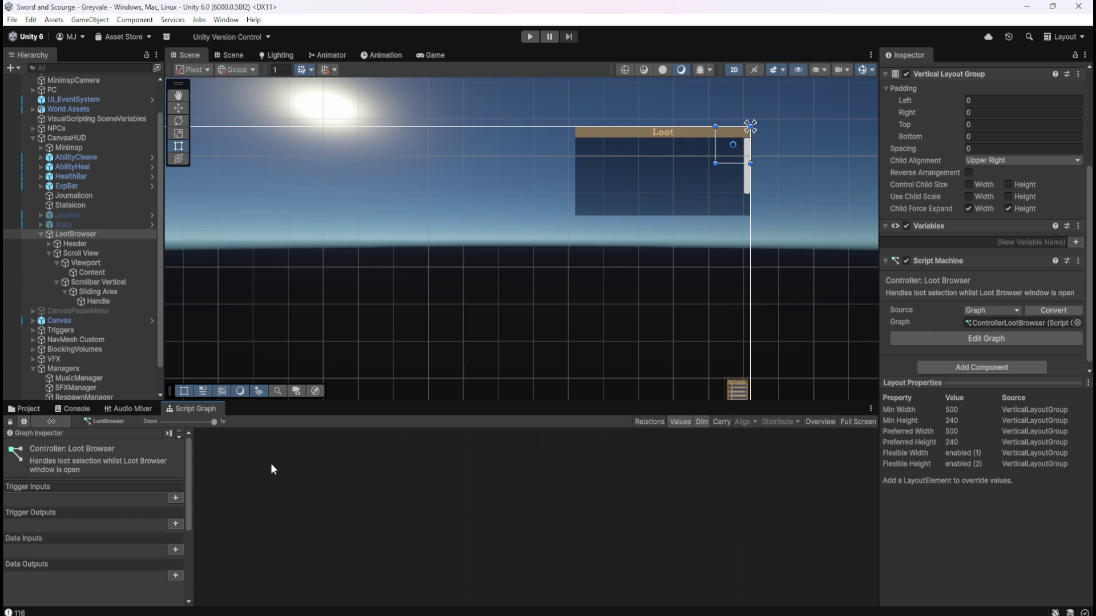
Step: Open the Bone Stack prefab from Assets/Prefabs/Loot and show its script graph full-screen
left_click(27, 409)
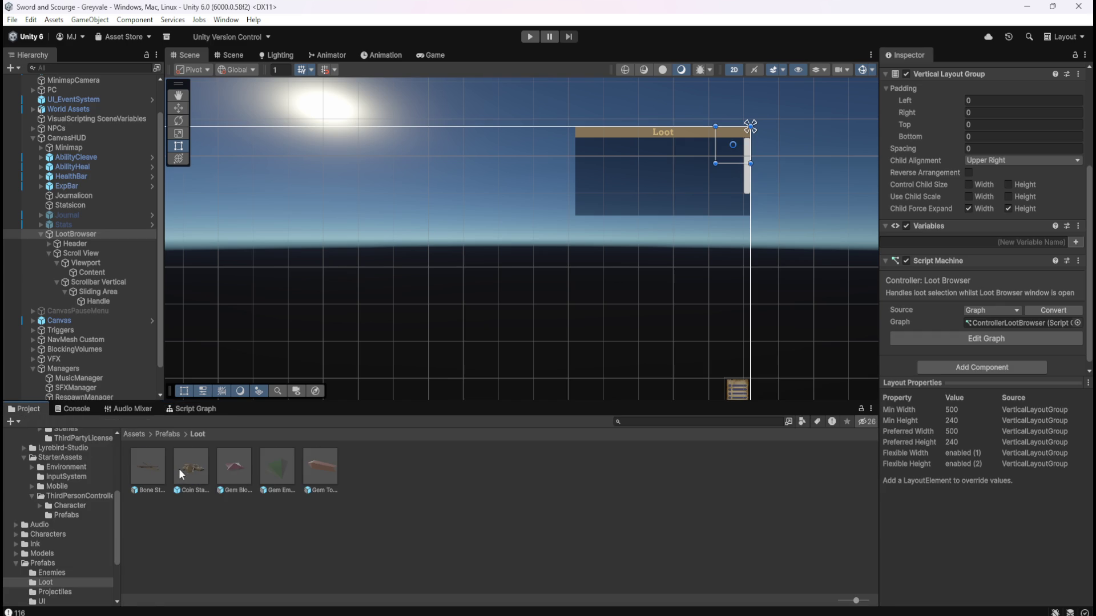
double_click(156, 468)
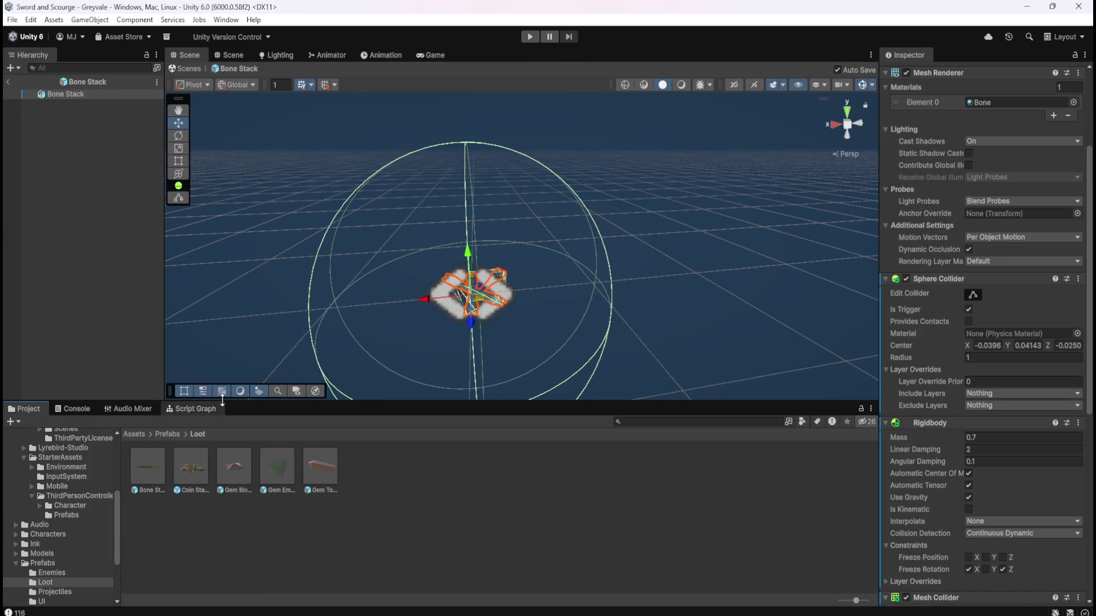
left_click(194, 409)
key("shift+space")
left_click_drag(720, 328, 628, 340)
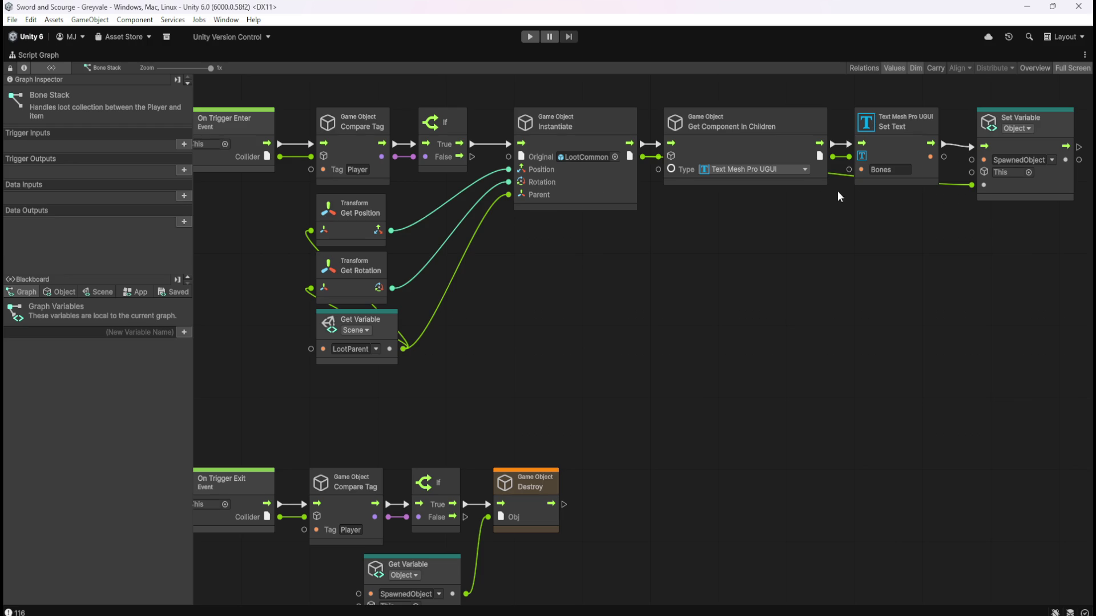
mouse_move(641, 323)
left_mouse_down()
mouse_move(680, 328)
mouse_move(714, 315)
mouse_move(669, 299)
mouse_move(646, 311)
left_mouse_up()
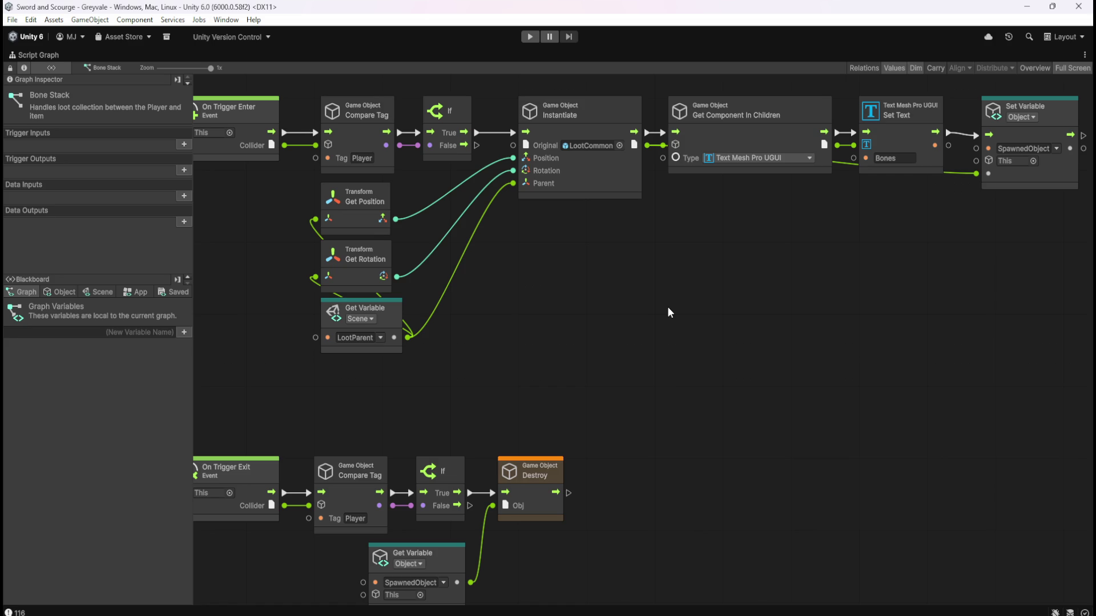
mouse_move(660, 391)
left_mouse_down()
mouse_move(697, 420)
mouse_move(728, 362)
mouse_move(638, 371)
mouse_move(690, 371)
mouse_move(659, 372)
left_mouse_up()
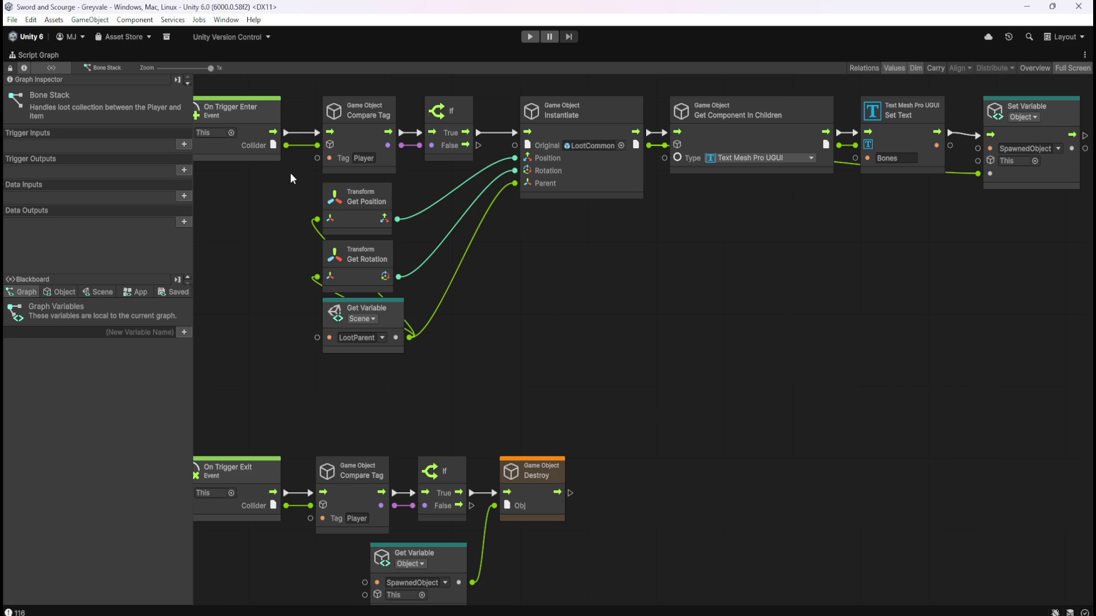
scroll(650, 462, "down", 2)
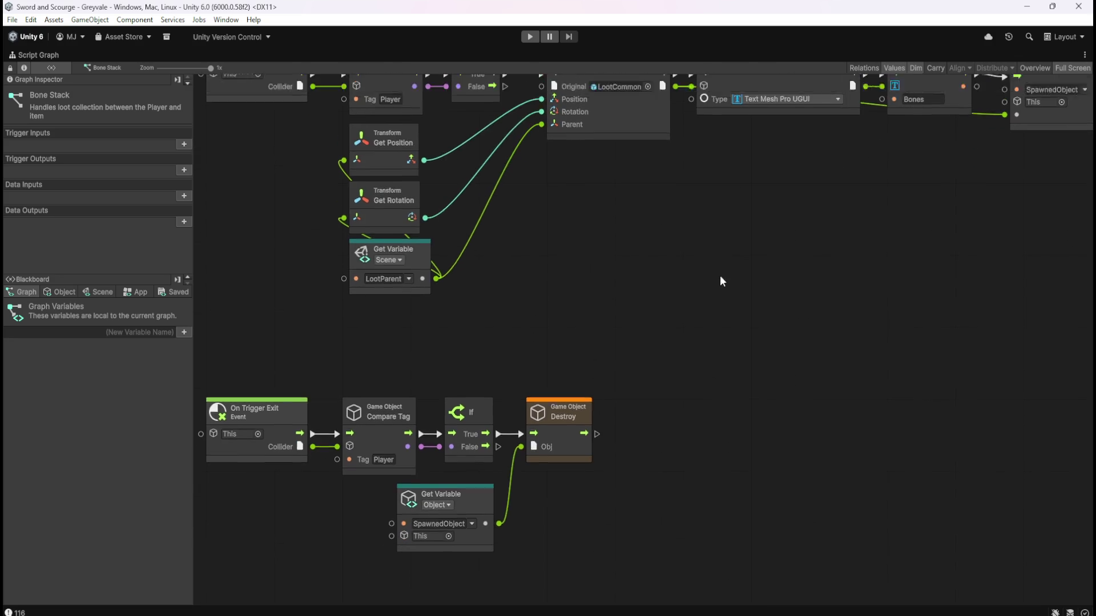
Step: Pan along the Bone Stack graph's LootCommon instantiate chain, then restore the docked editor layout
scroll(684, 275, "up", 3)
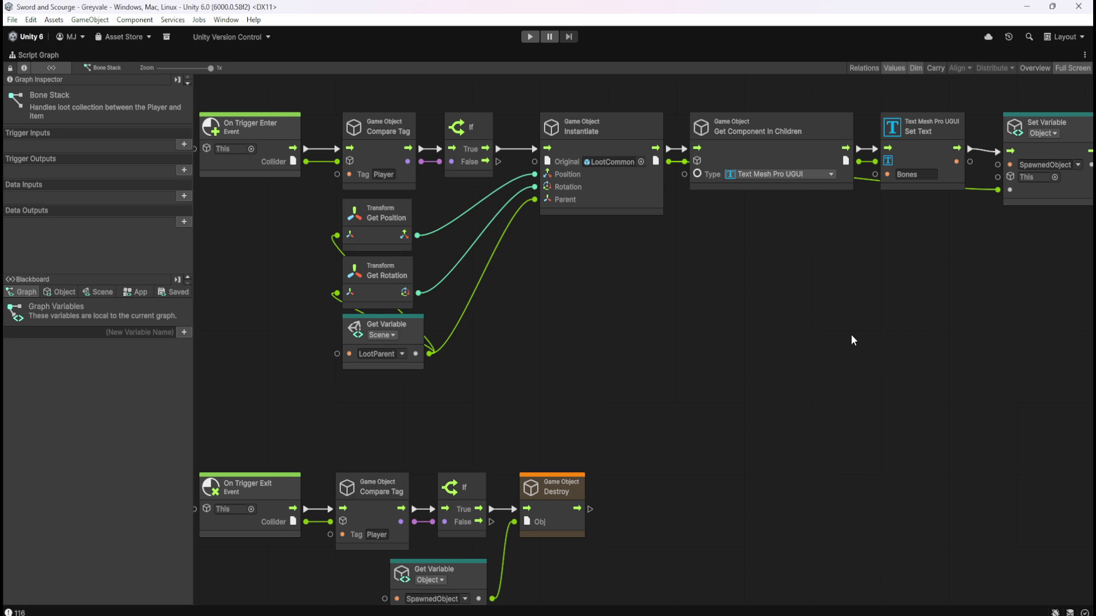
mouse_move(779, 320)
left_mouse_down()
mouse_move(715, 321)
mouse_move(711, 337)
mouse_move(732, 336)
left_mouse_up()
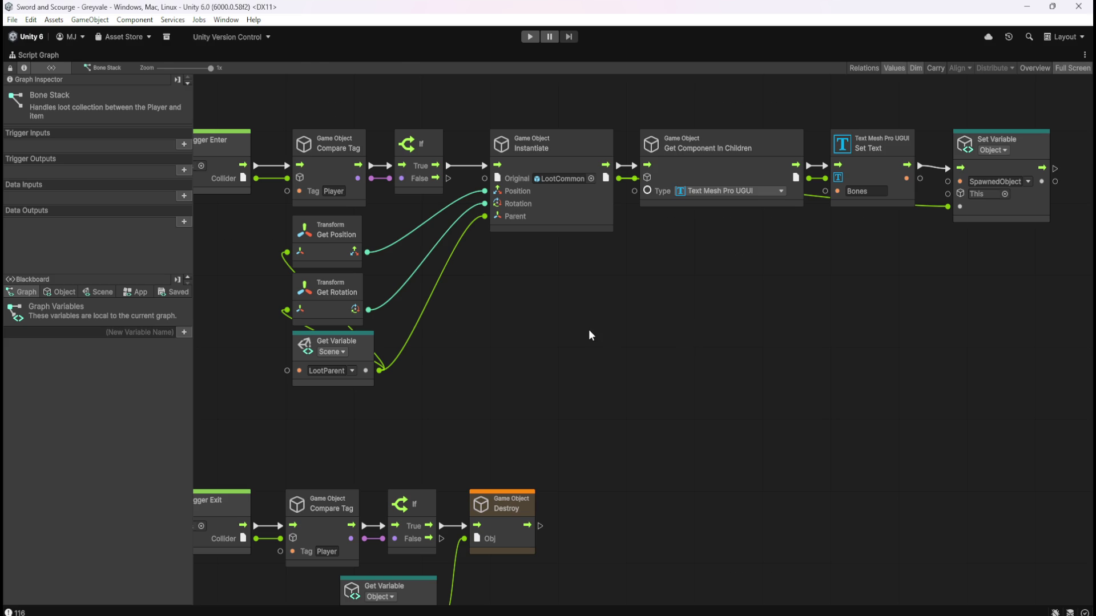
key("shift+space")
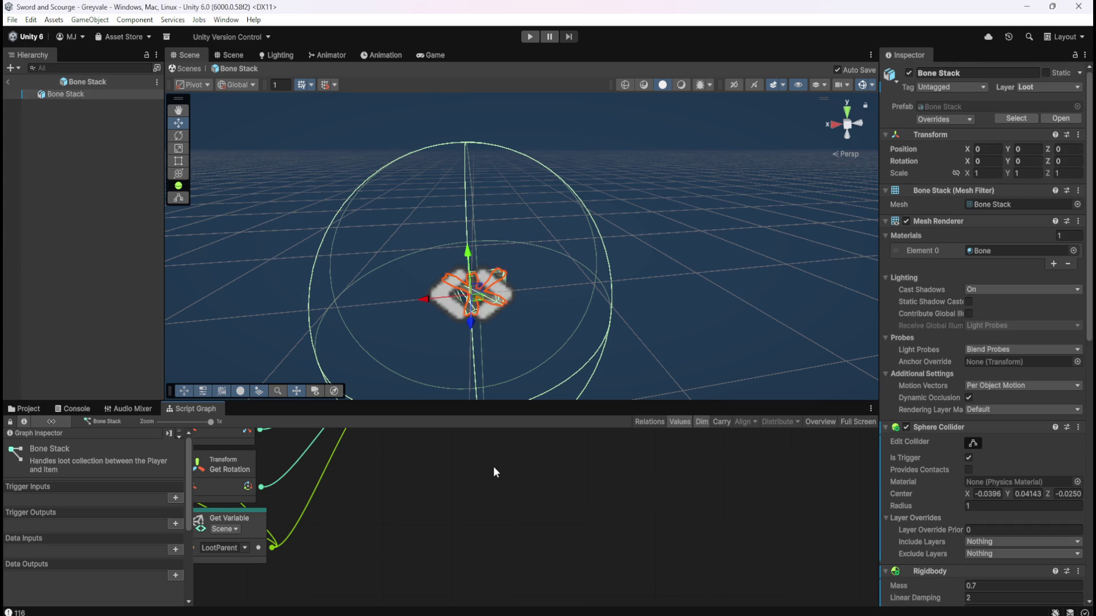
Step: Maximize the Bone Stack graph and scroll its Scene variables down to LootParent and LootBrowser
key("shift+space")
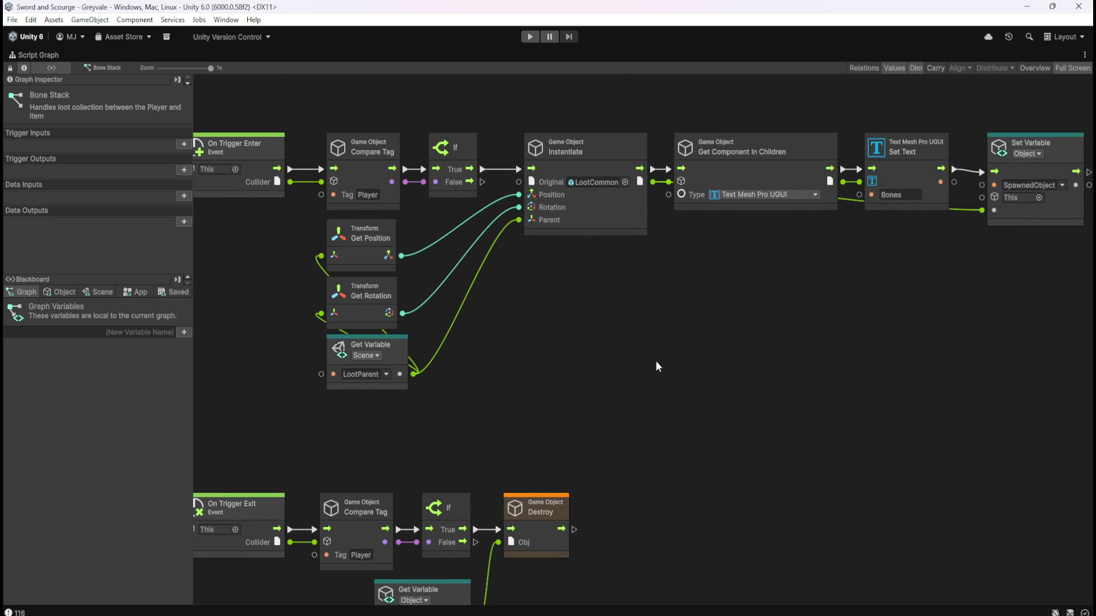
left_click(98, 291)
mouse_move(186, 316)
left_mouse_down()
mouse_move(208, 557)
mouse_move(188, 594)
left_mouse_up()
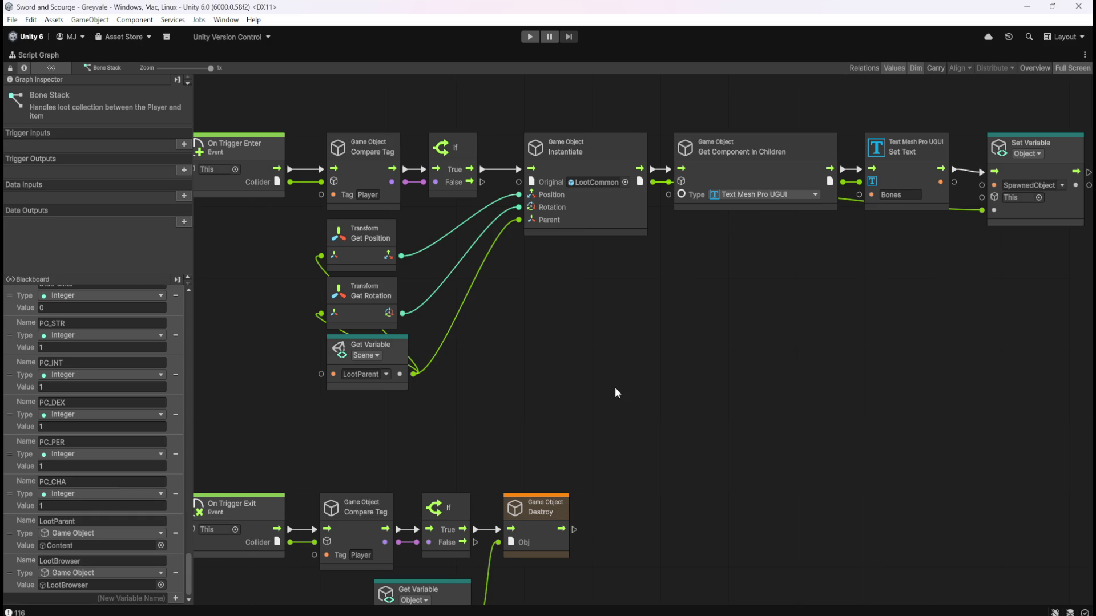
key("shift+space")
Step: Exit the Bone Stack prefab, select Managers > LootManager, and show its graph full-screen
left_click(11, 81)
scroll(96, 344, "down", 2)
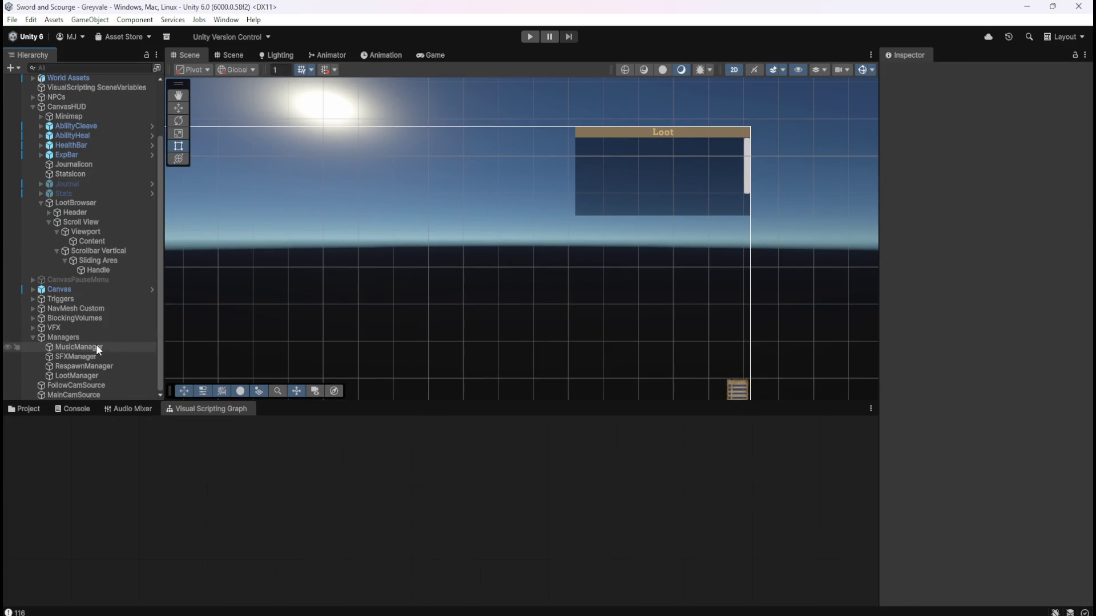
left_click(87, 367)
left_click(85, 376)
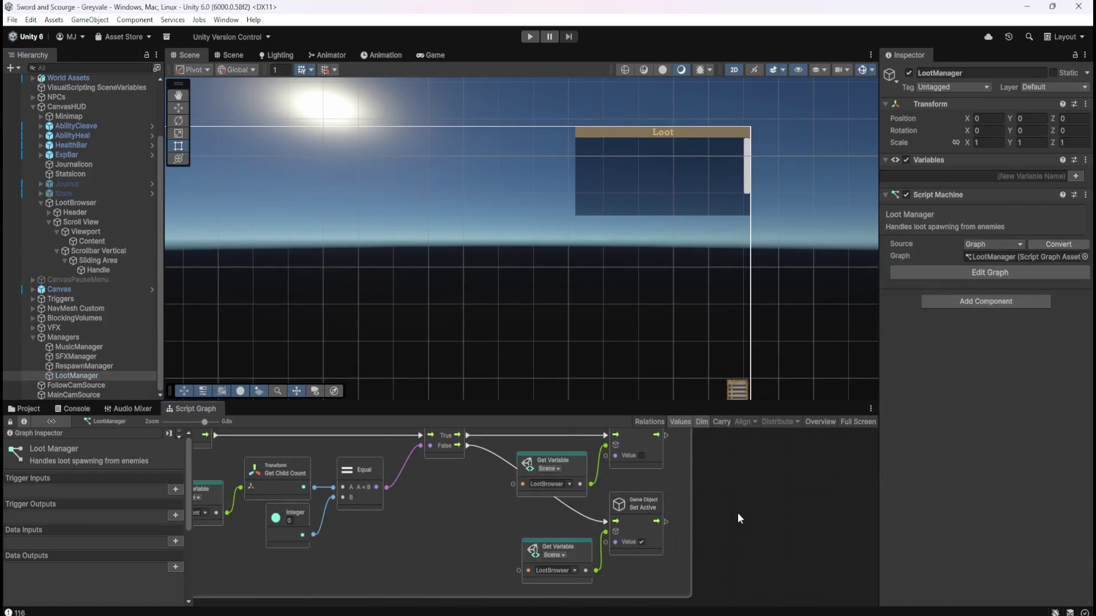
key("shift+space")
scroll(552, 340, "up", 2)
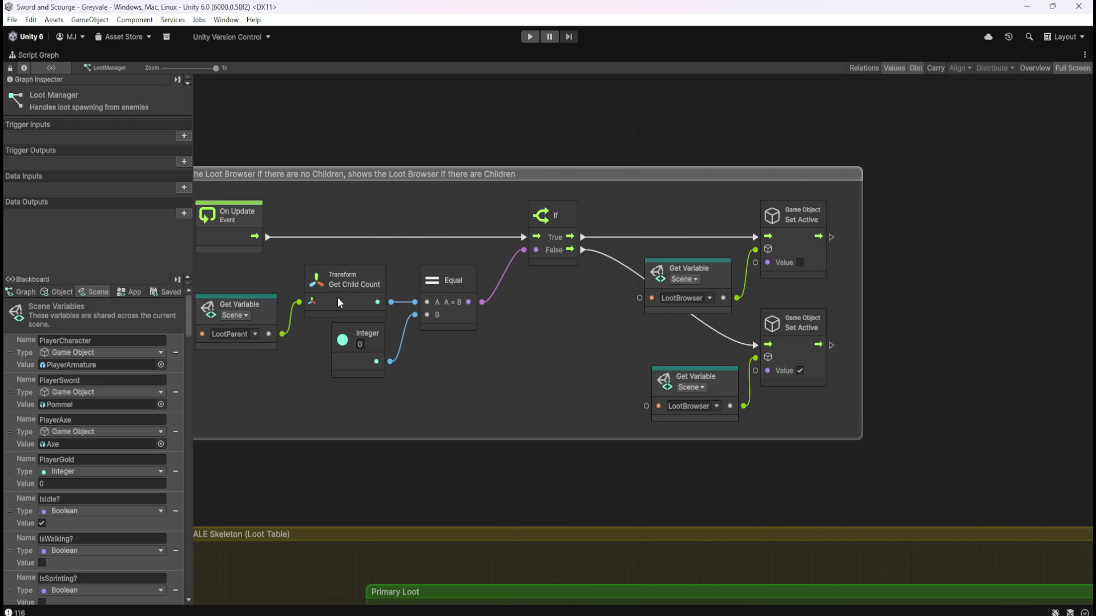
Step: Scroll LootManager's Scene variables to the bottom and select the New Variable Name field
scroll(163, 522, "down", 1)
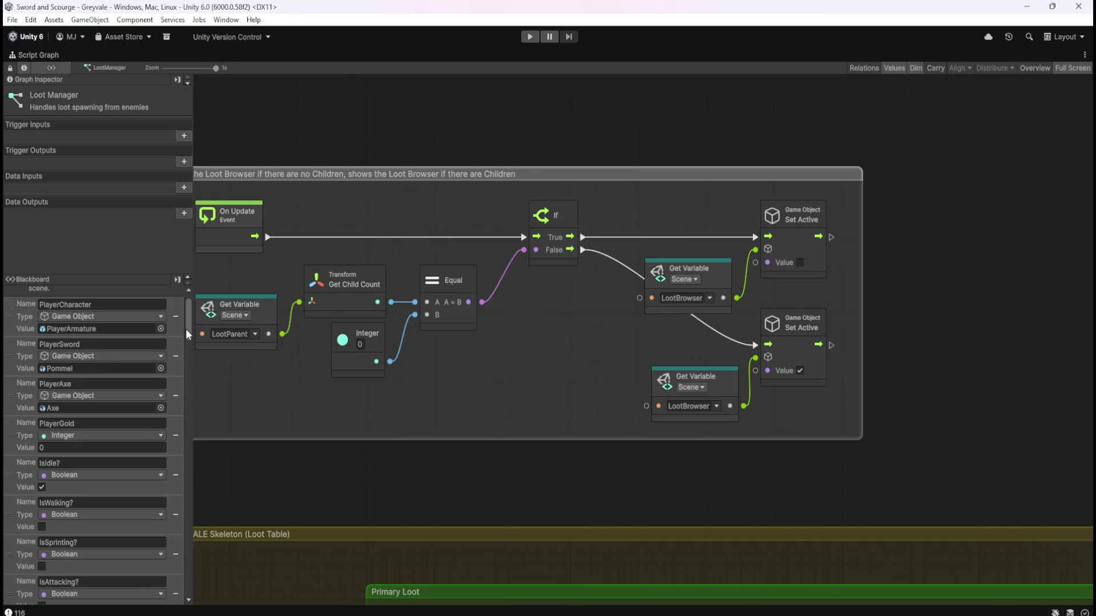
left_click_drag(186, 329, 188, 586)
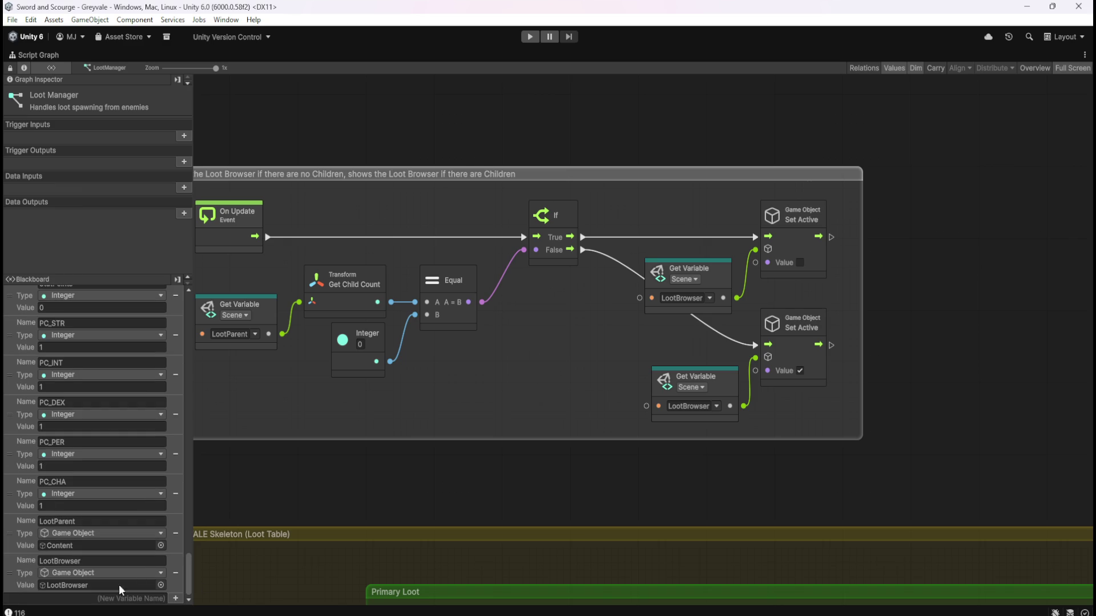
left_click(124, 598)
Step: Add a new scene variable named LootBrowserChildren
type("LootBrowserChildren")
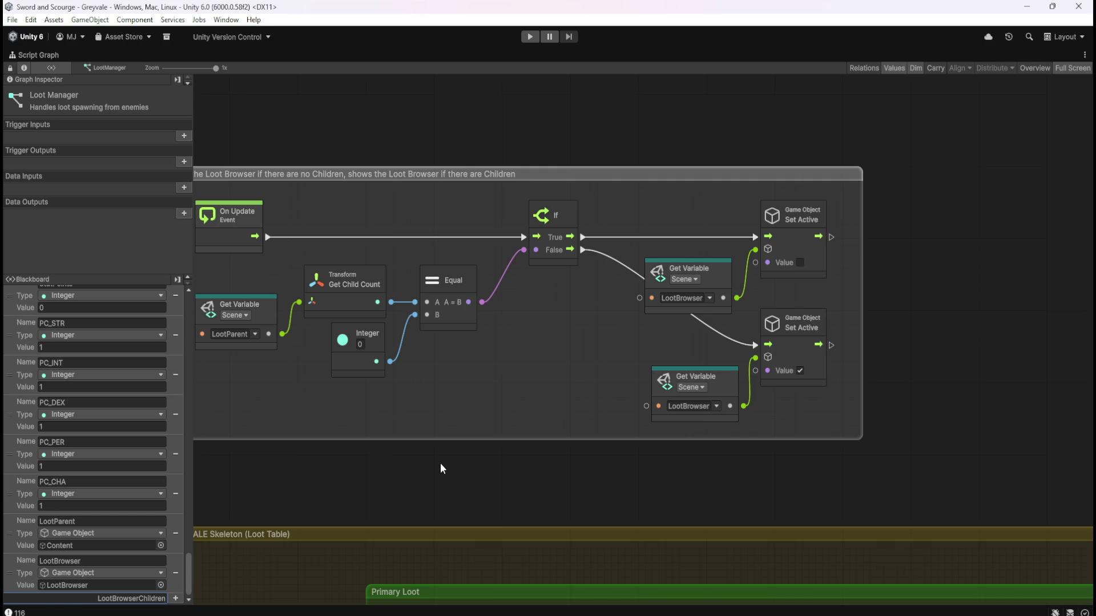
key("Return")
scroll(143, 477, "down", 2)
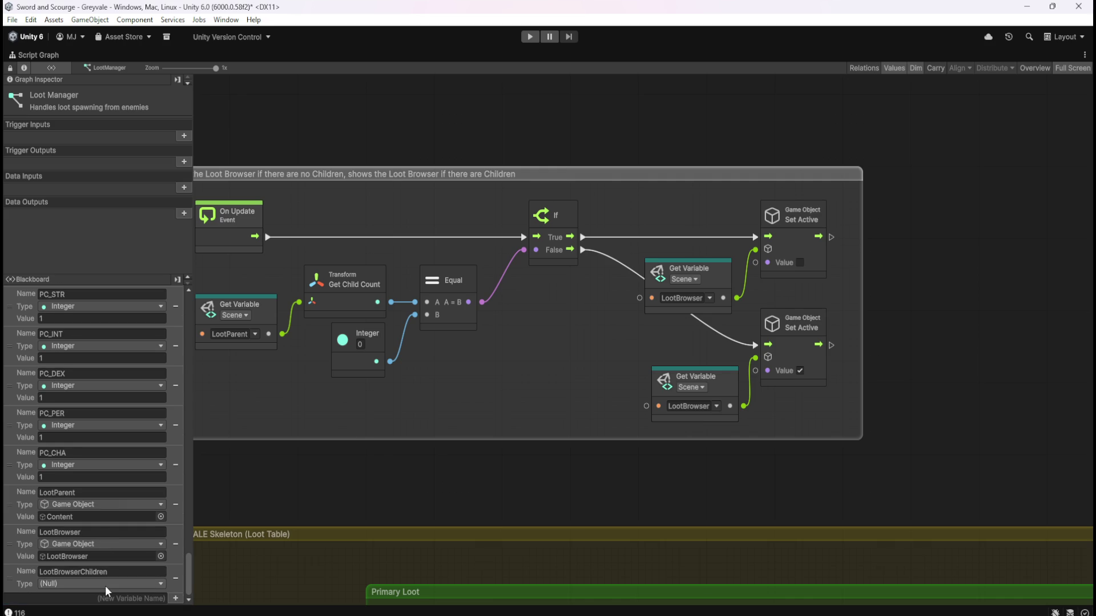
Step: Search types for 'list' and set LootBrowserChildren's type to Aot List
left_click(105, 585)
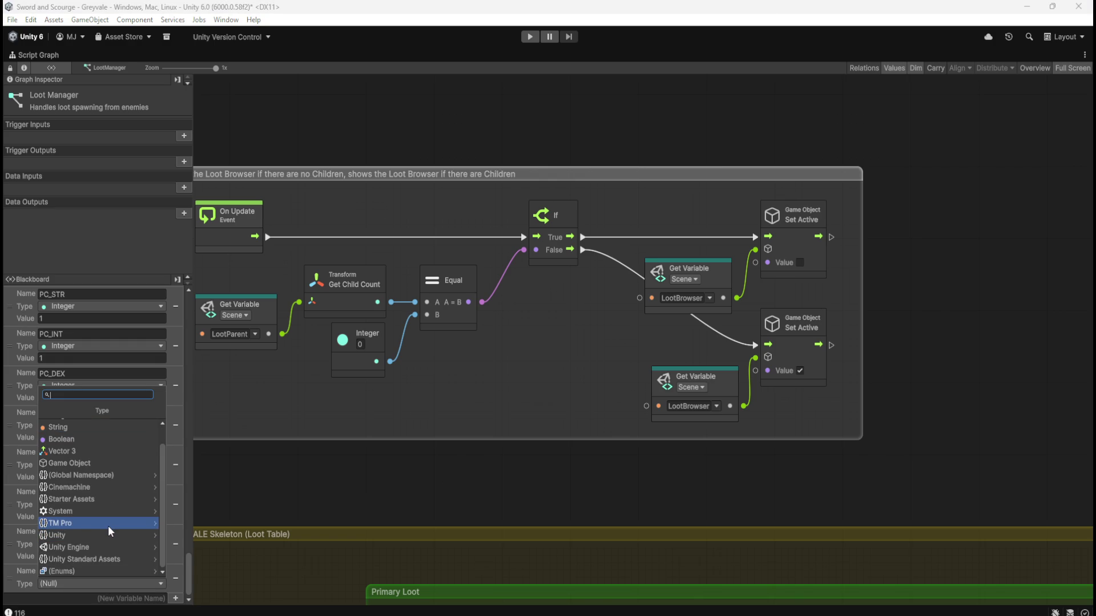
scroll(111, 532, "up", 2)
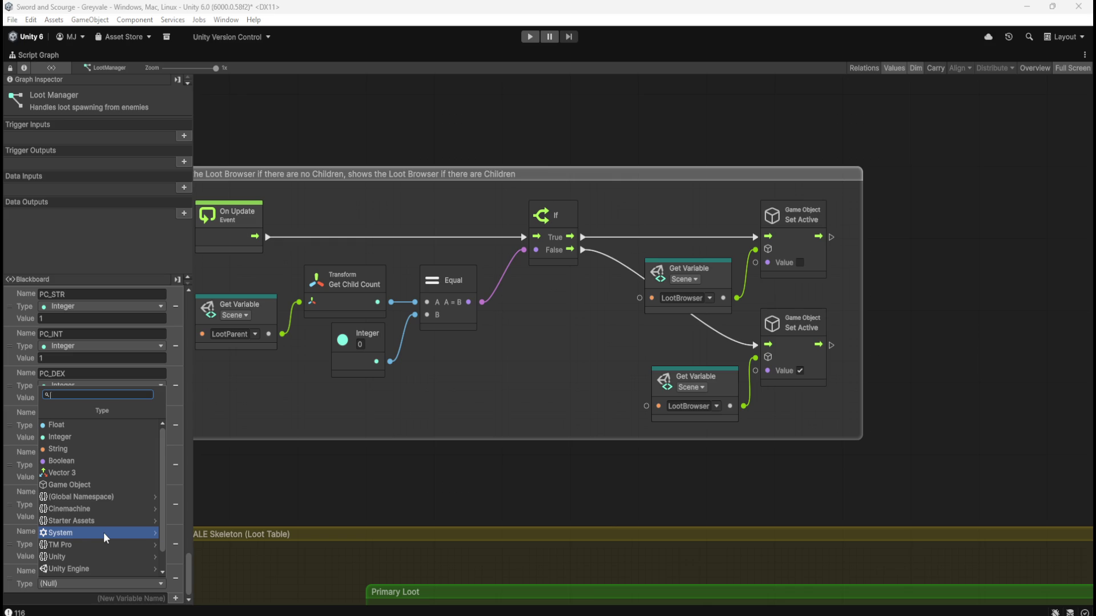
type("list")
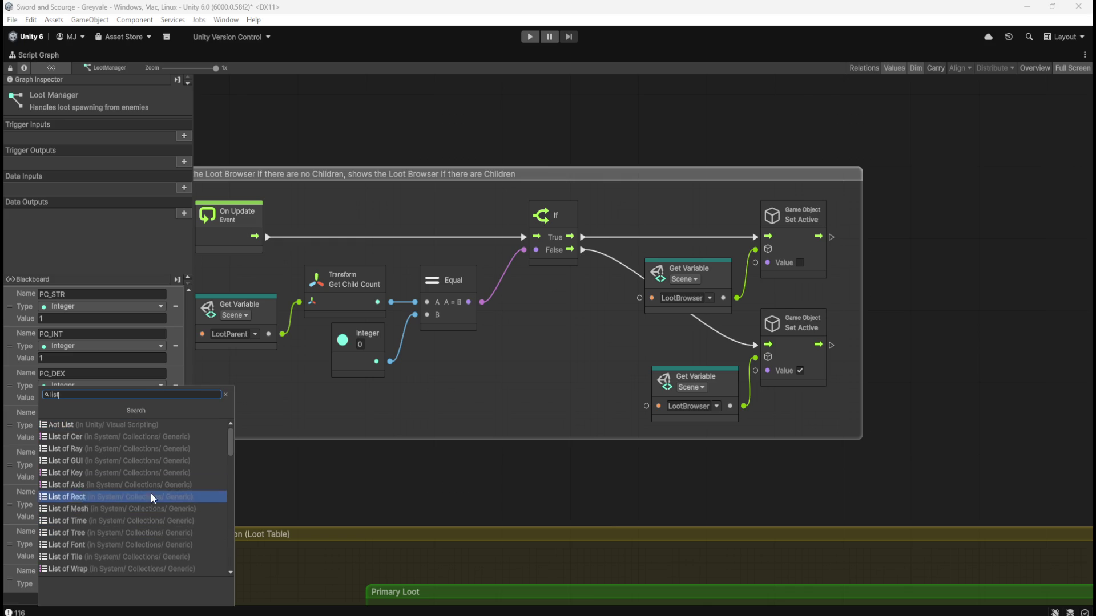
scroll(161, 474, "down", 5)
scroll(160, 480, "down", 3)
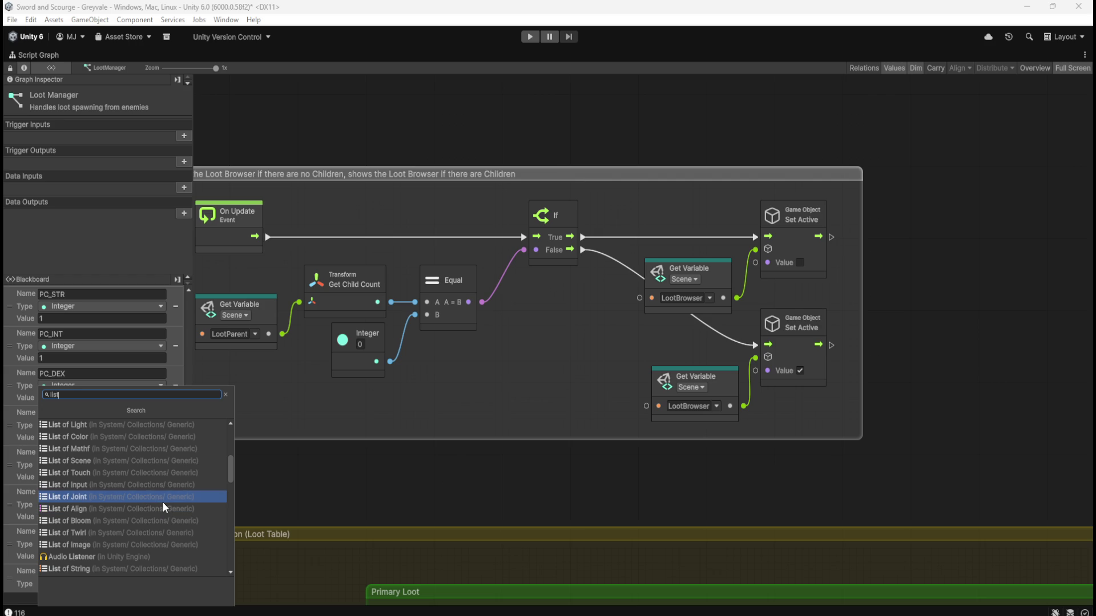
scroll(163, 506, "down", 5)
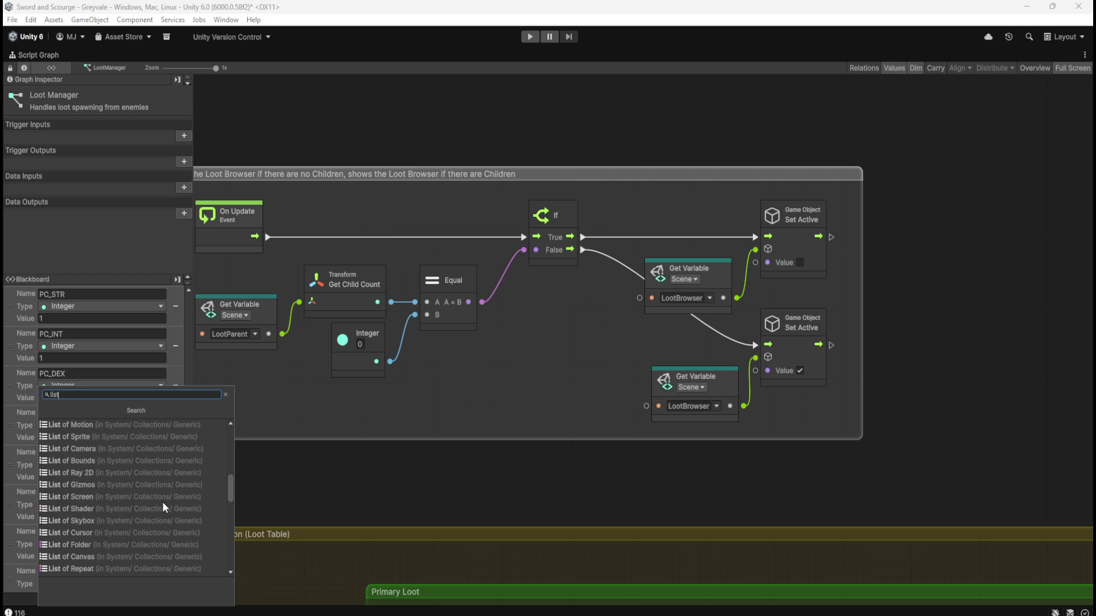
scroll(166, 501, "down", 10)
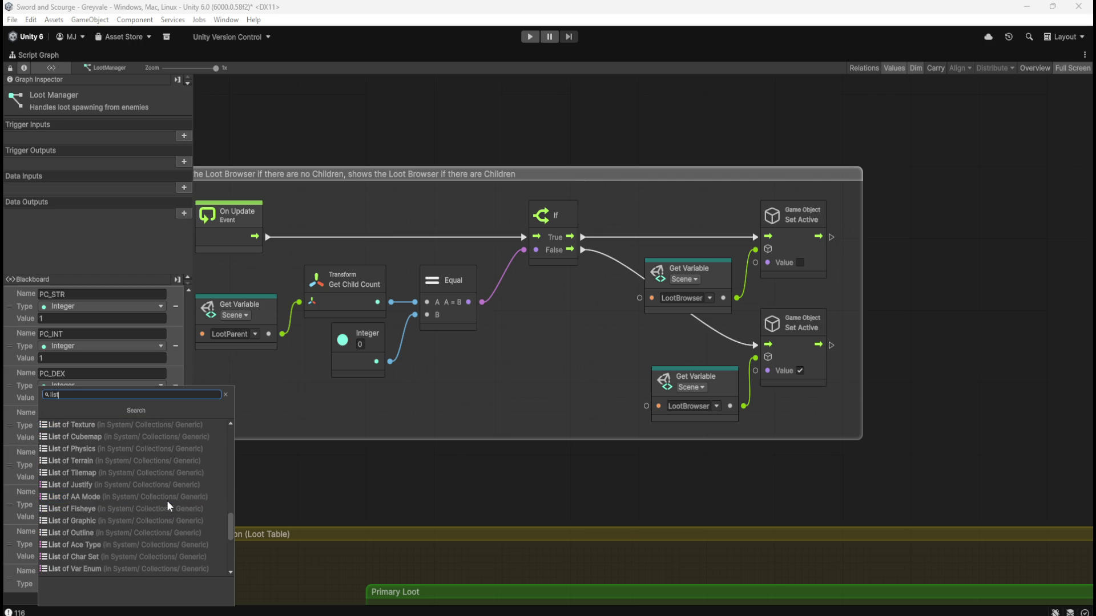
scroll(168, 501, "down", 6)
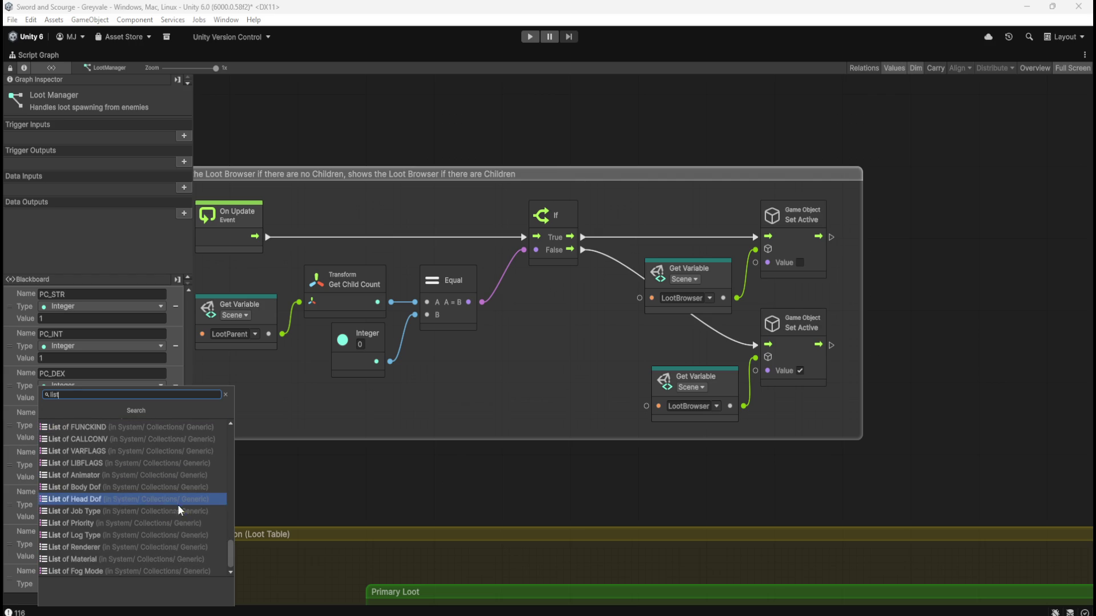
left_click_drag(229, 564, 238, 440)
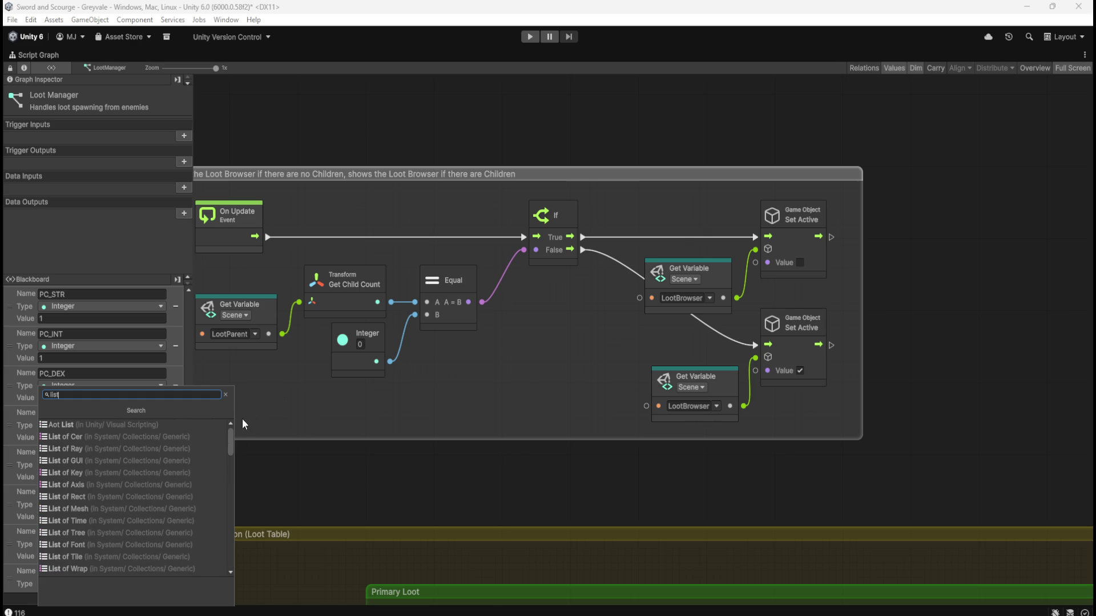
left_click(139, 424)
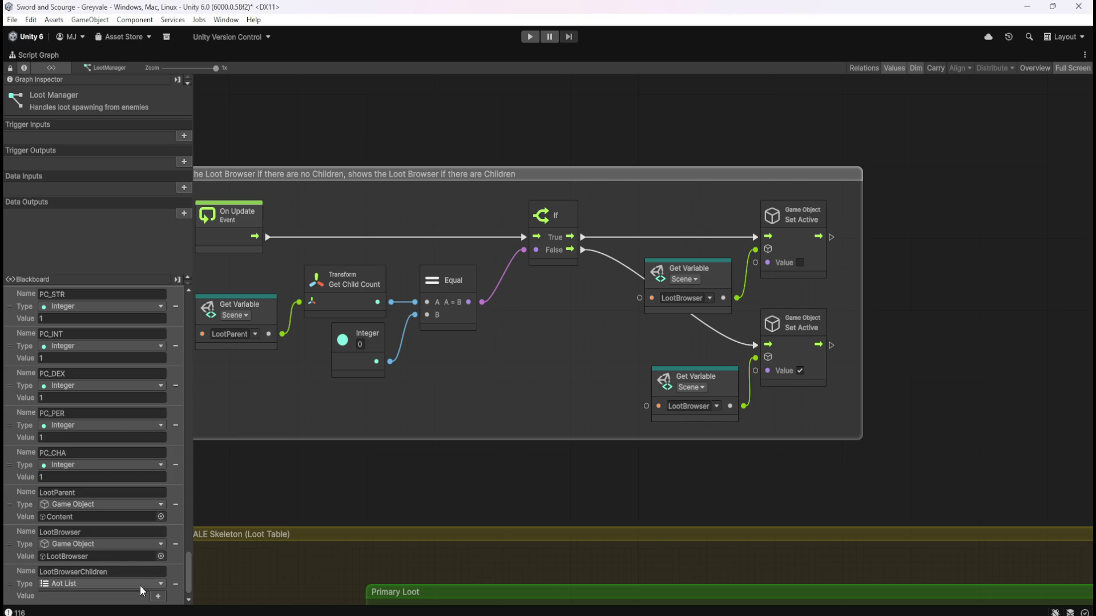
Step: Delete the LootBrowserChildren variable and create it again with the same name
left_click(174, 584)
type("LootBrowser")
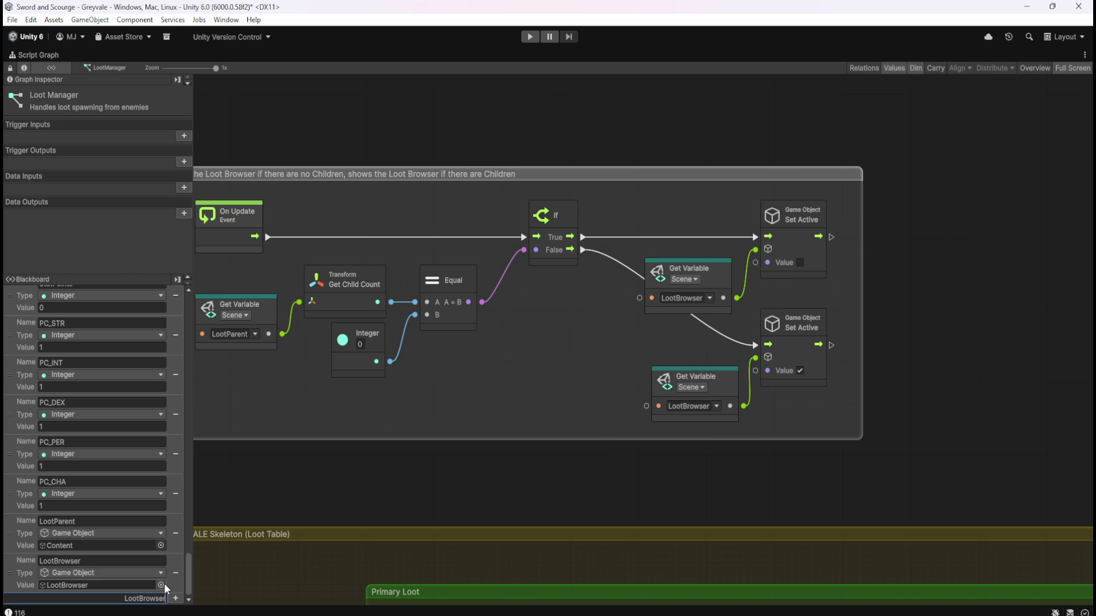
type("Children")
key("Return")
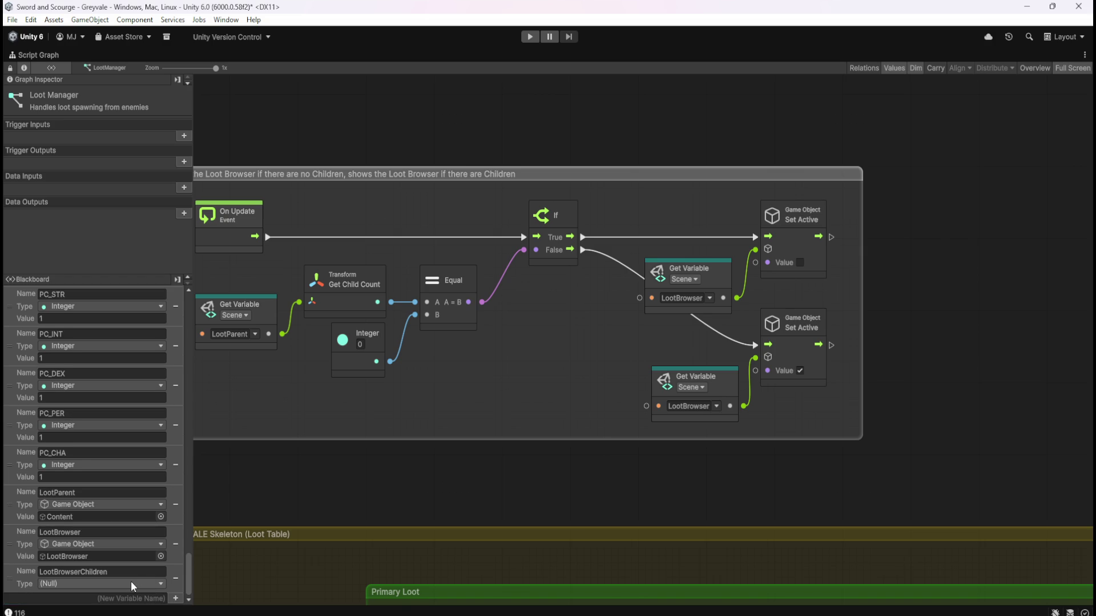
Step: Search types for 'game' and set LootBrowserChildren to List of Game Object
left_click(126, 583)
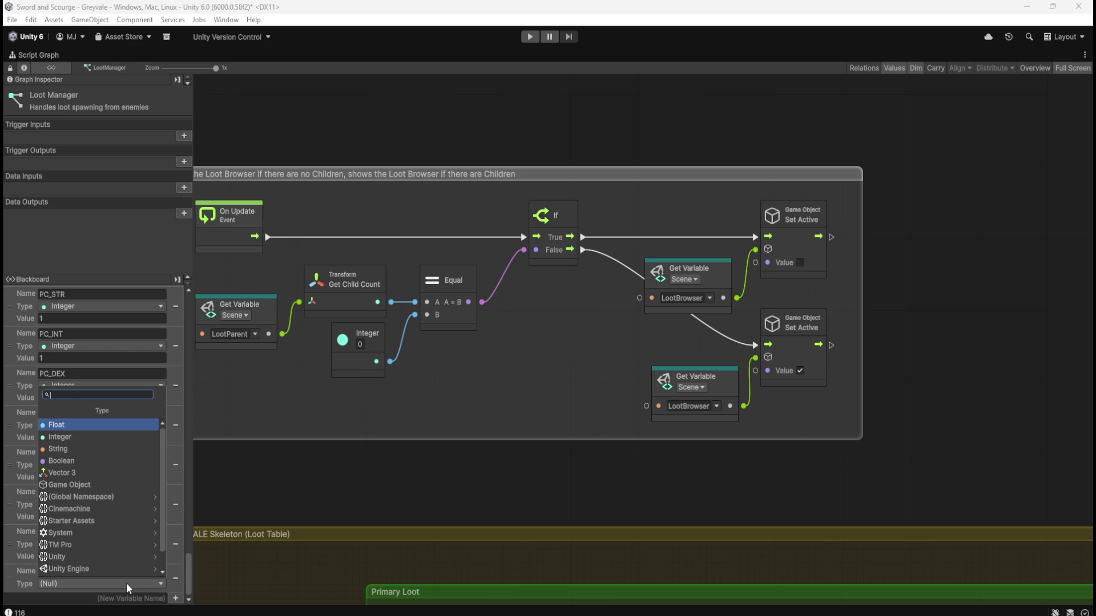
type("game")
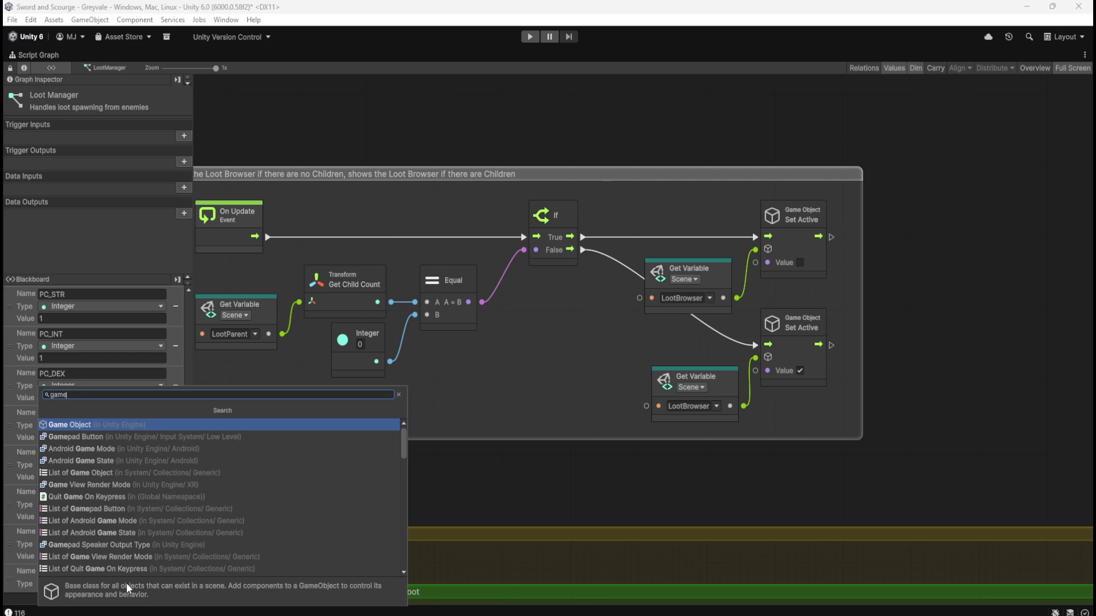
key("Down")
key("Down")
key("Down")
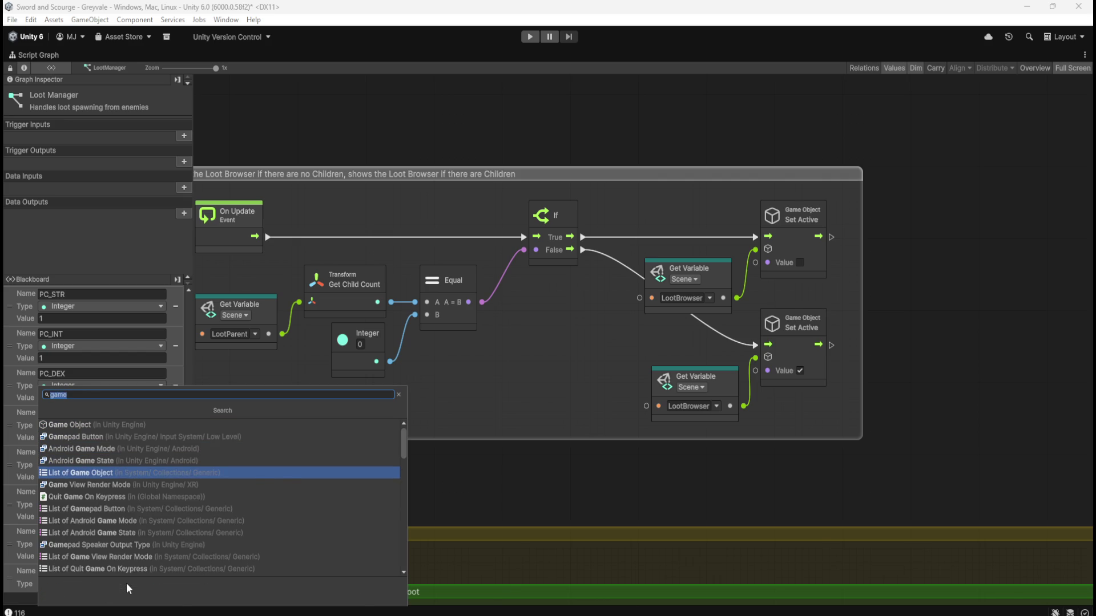
key("Return")
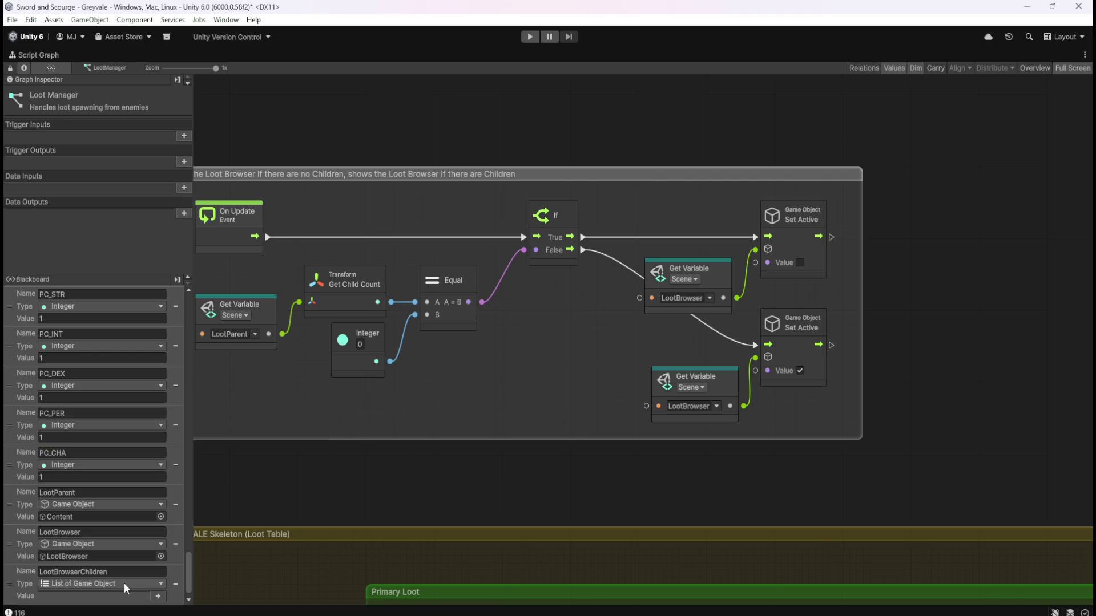
scroll(126, 581, "down", 1)
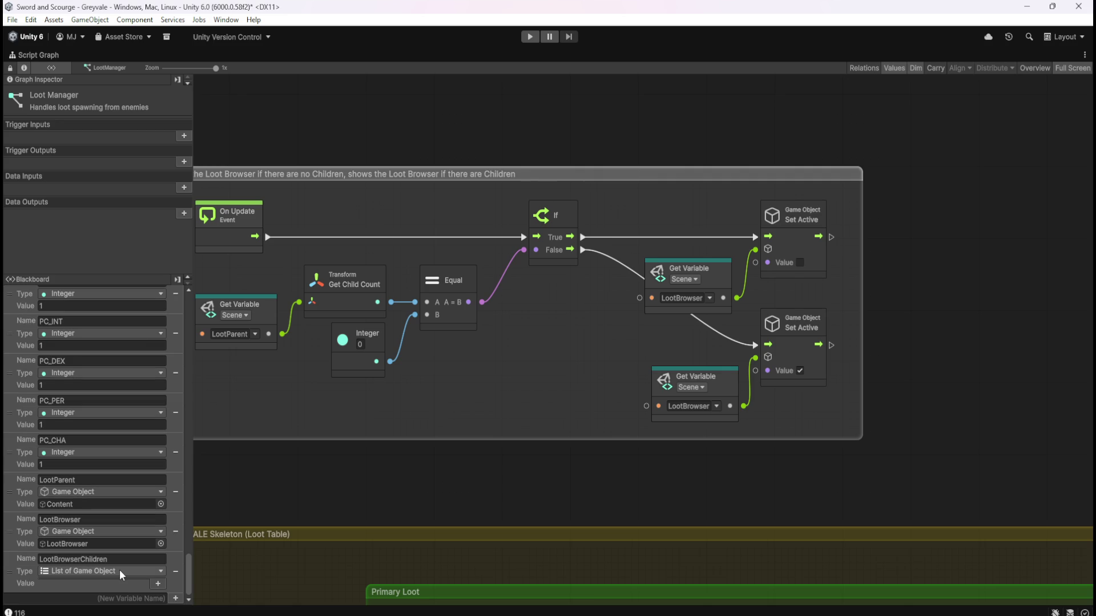
left_click(158, 585)
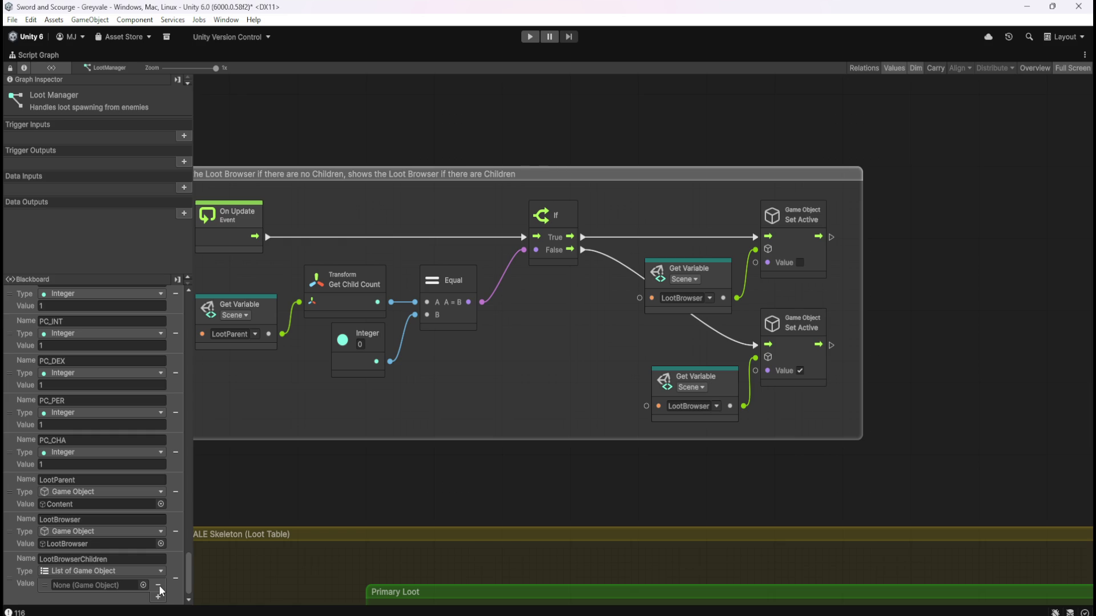
scroll(134, 585, "down", 1)
left_click(159, 583)
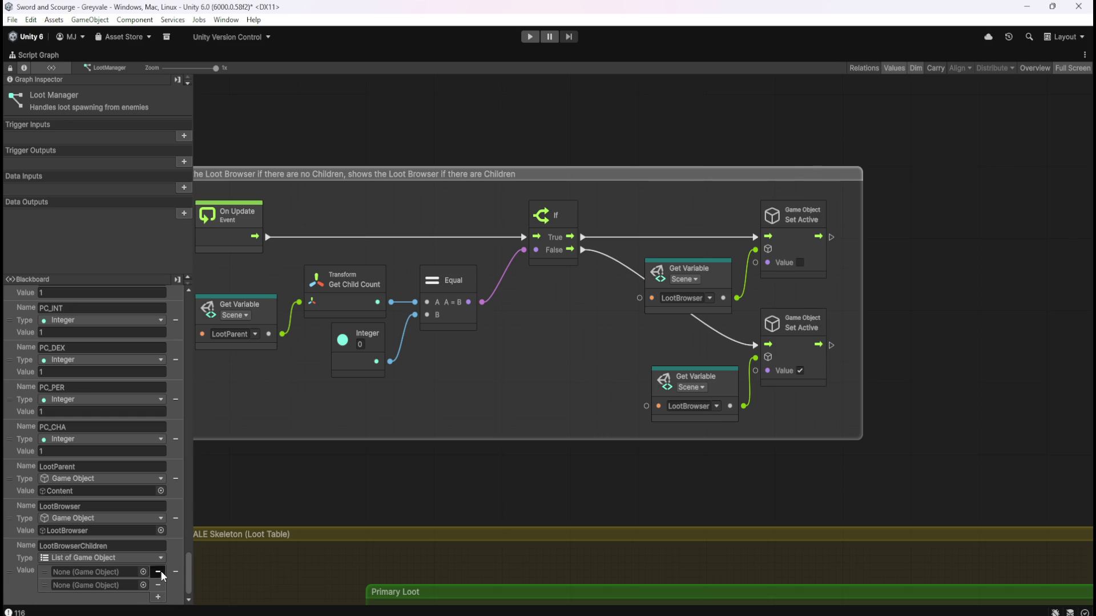
left_click(159, 571)
left_click(159, 571)
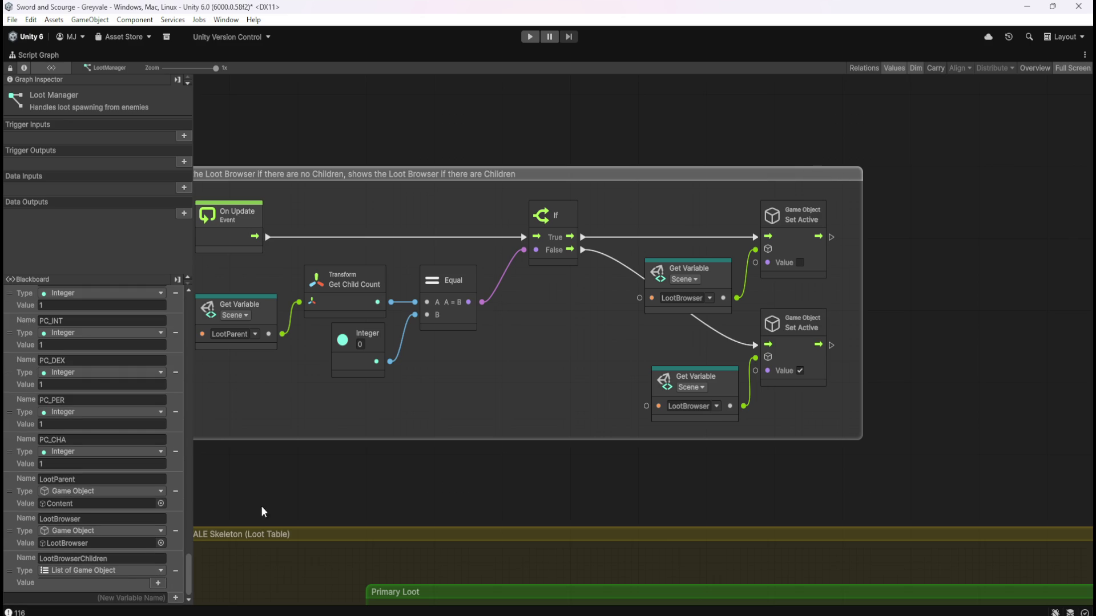
Step: Save the project, pan to the full group title, and restore the LootManager graph's docked layout
key("ctrl+s")
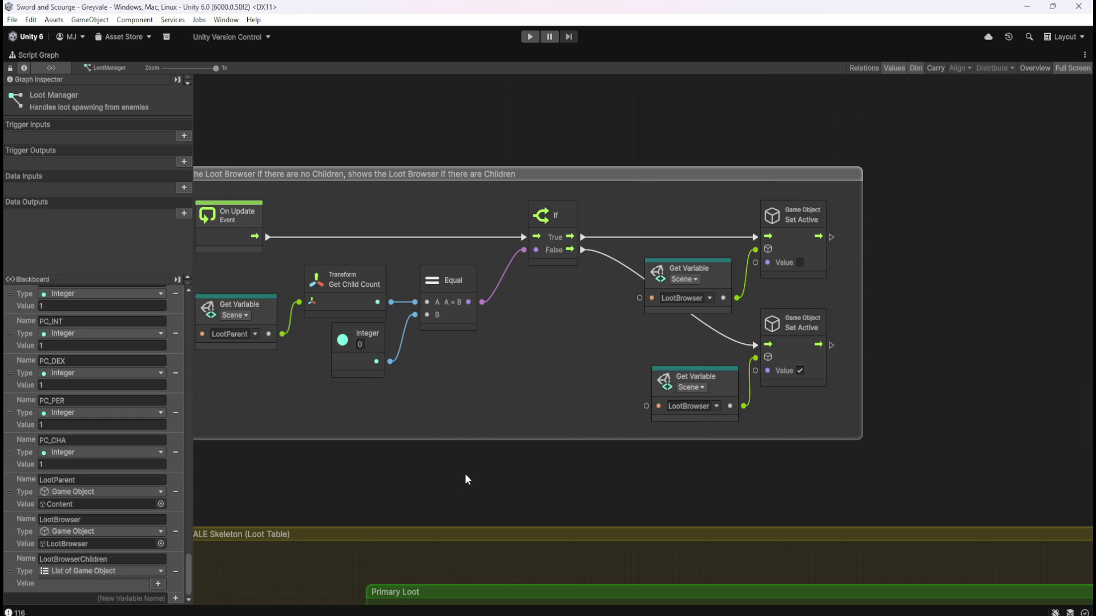
left_click_drag(465, 477, 517, 479)
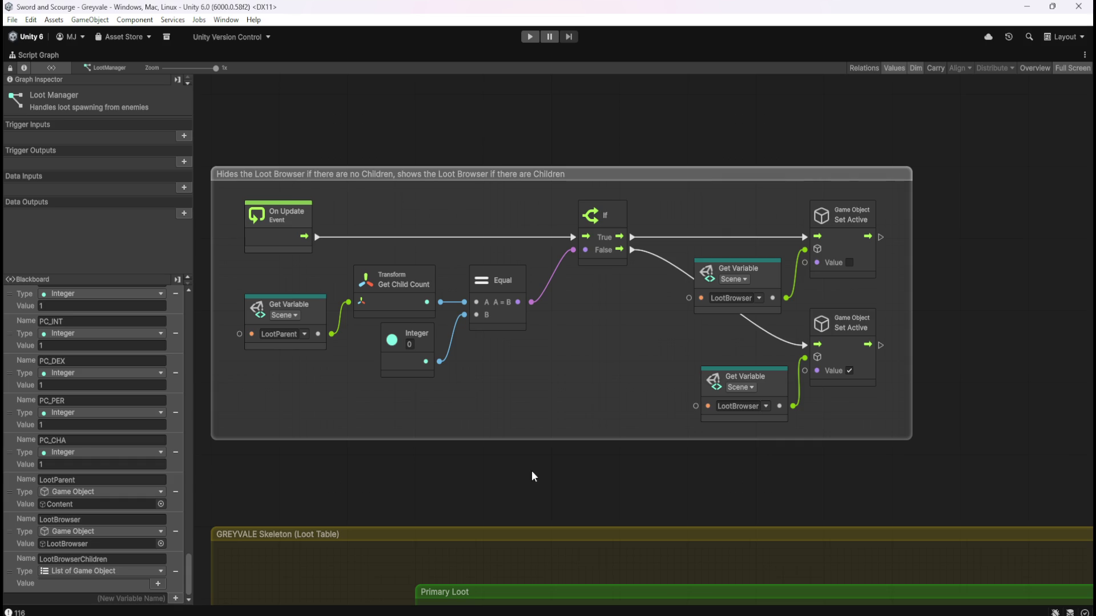
key("shift+space")
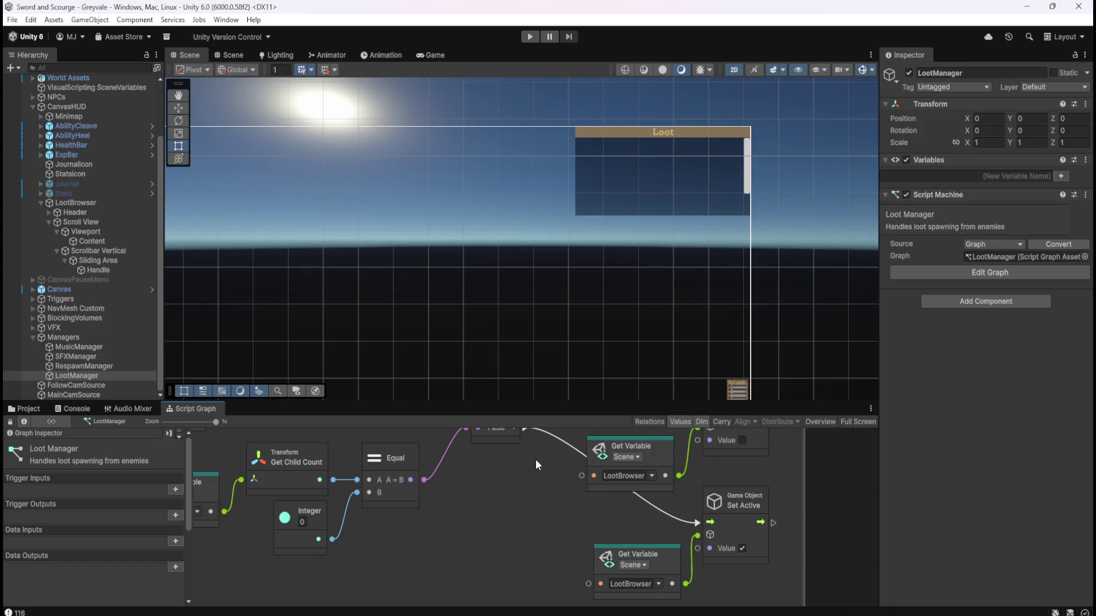
Step: Select the Bone Stack prefab and show its script graph full-screen, panned into view
left_click(29, 410)
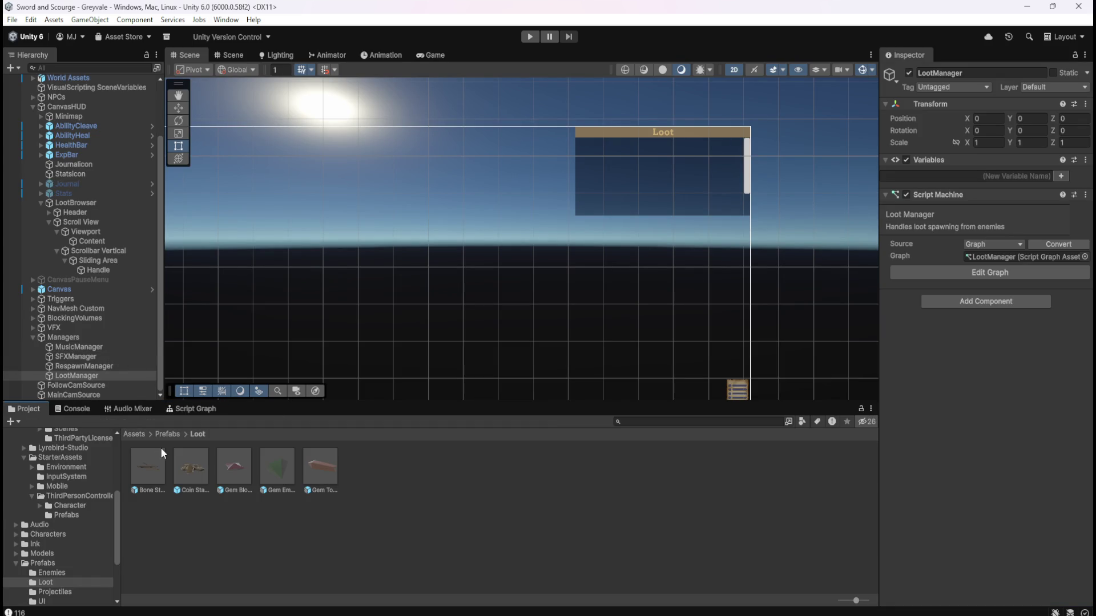
left_click(195, 408)
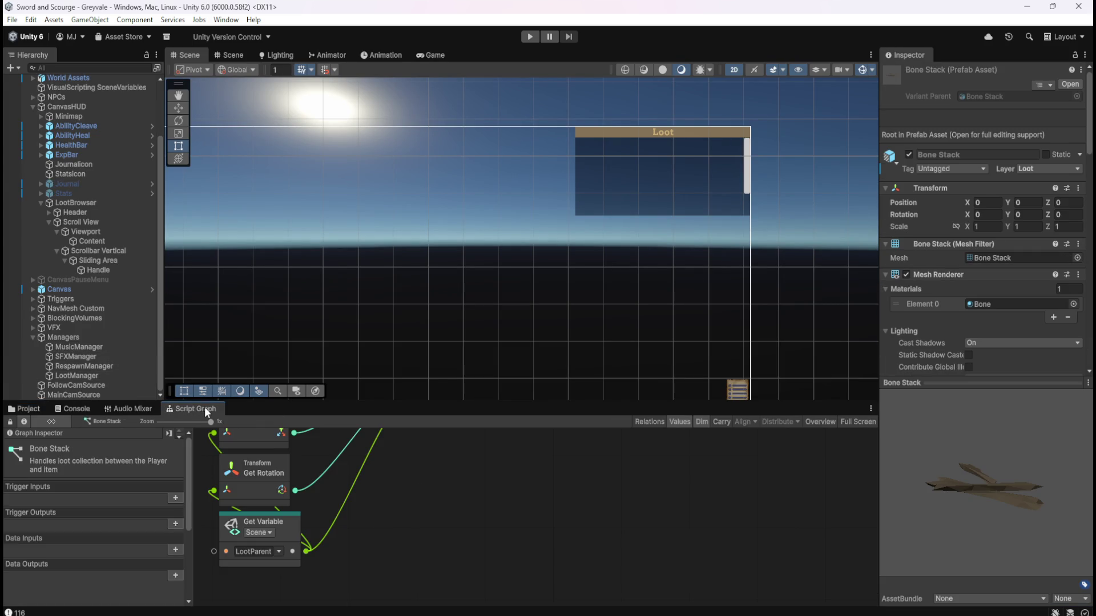
key("shift+space")
left_click_drag(690, 387, 575, 409)
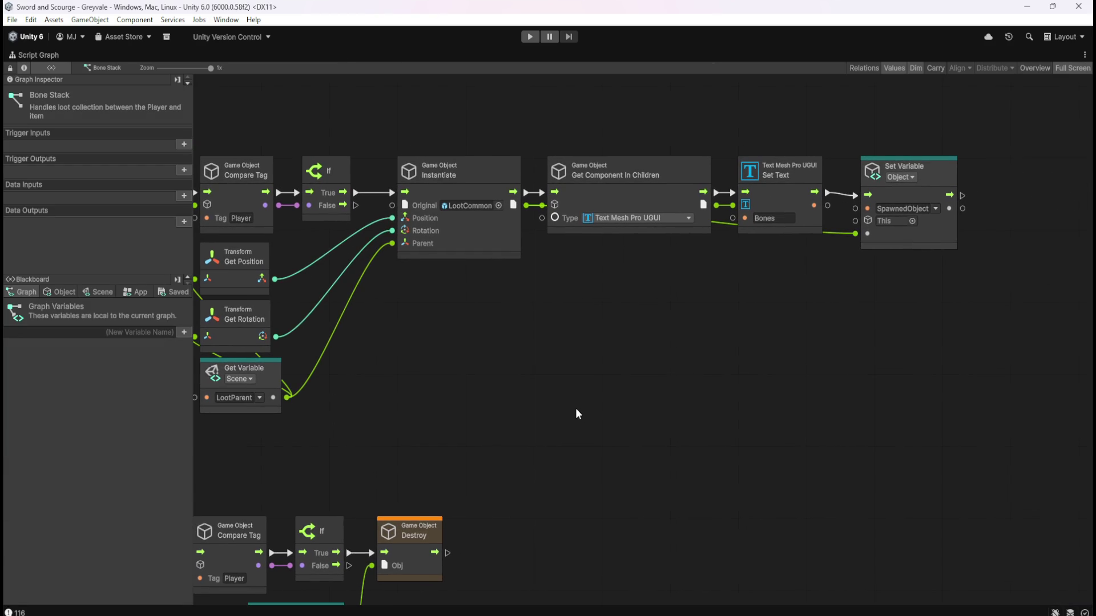
scroll(579, 398, "down", 1)
scroll(352, 314, "right", 2)
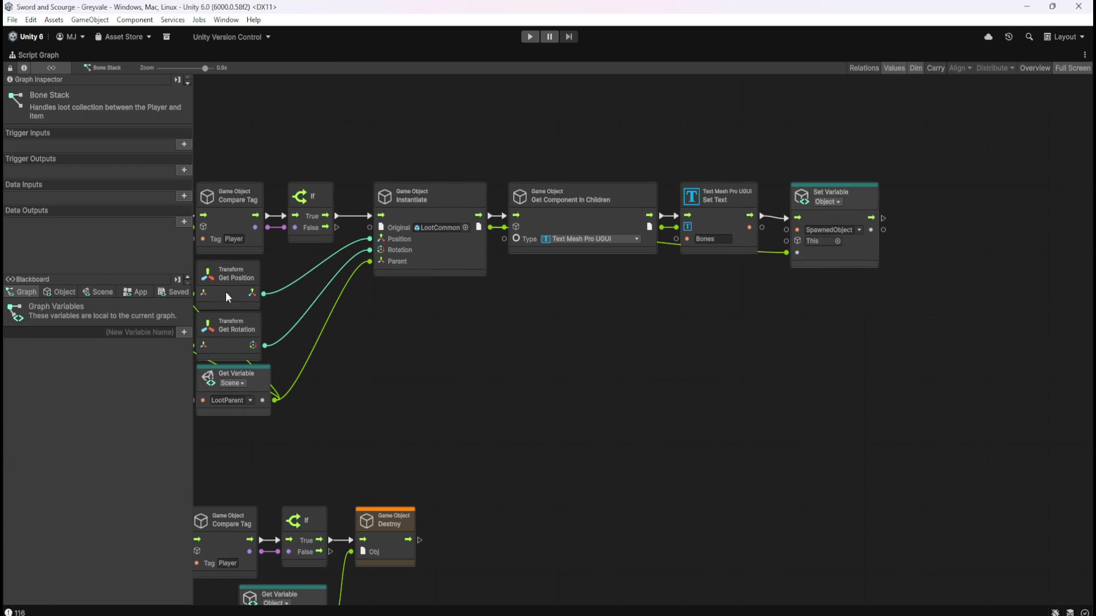
Step: From the Blackboard's Scene variables, drag LootBrowserChildren onto the canvas as a Set Variable node
left_click(102, 292)
mouse_move(188, 326)
left_mouse_down()
mouse_move(182, 526)
mouse_move(205, 604)
left_mouse_up()
mouse_move(10, 572)
left_mouse_down()
mouse_move(729, 429)
mouse_move(856, 311)
left_mouse_up()
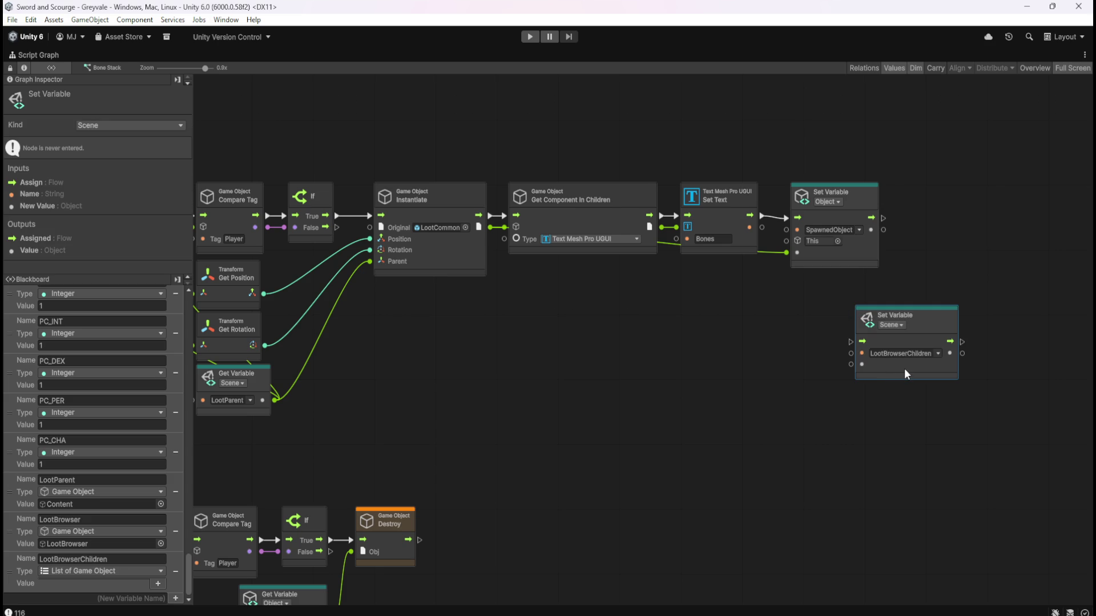
Step: Delete the Set Variable node and place a Get Variable LootBrowserChildren node instead
left_click_drag(806, 296, 973, 391)
key("Delete")
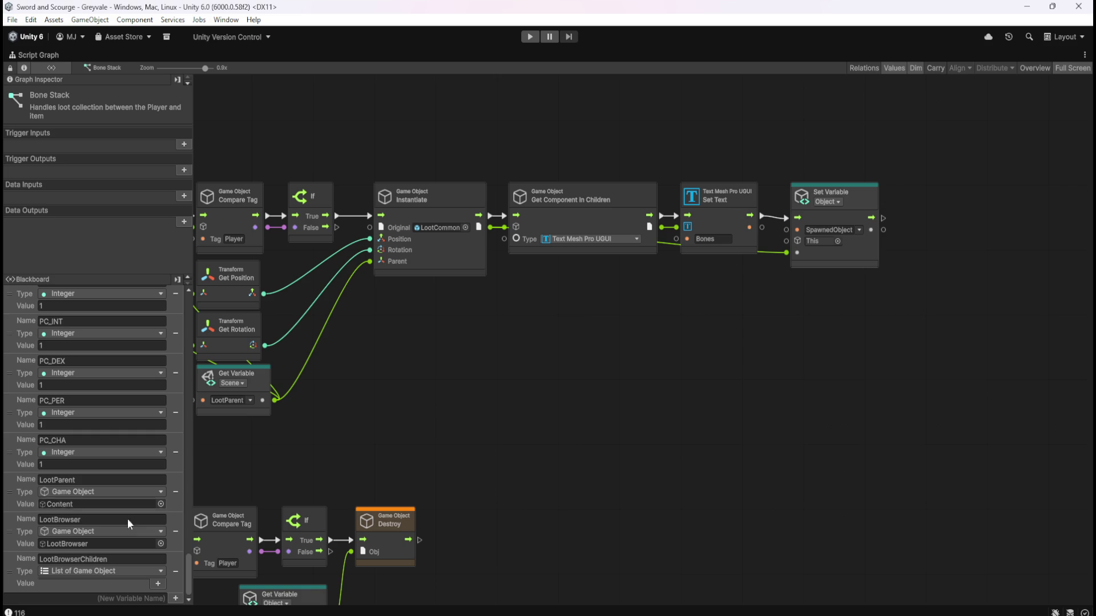
mouse_move(18, 570)
left_mouse_down()
mouse_move(163, 568)
mouse_move(868, 333)
left_mouse_up()
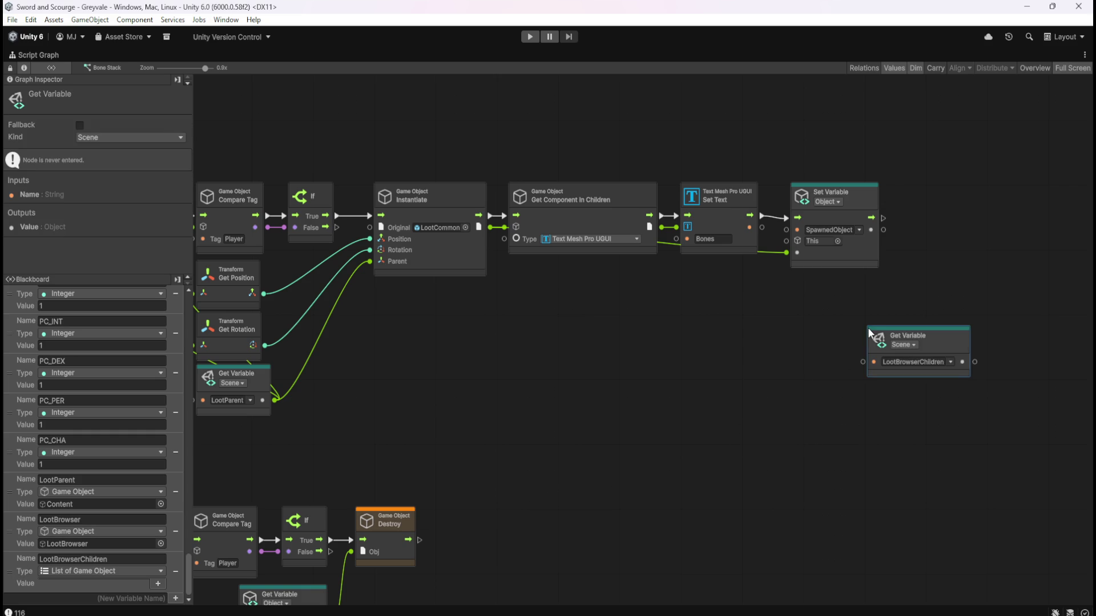
left_click_drag(743, 316, 792, 351)
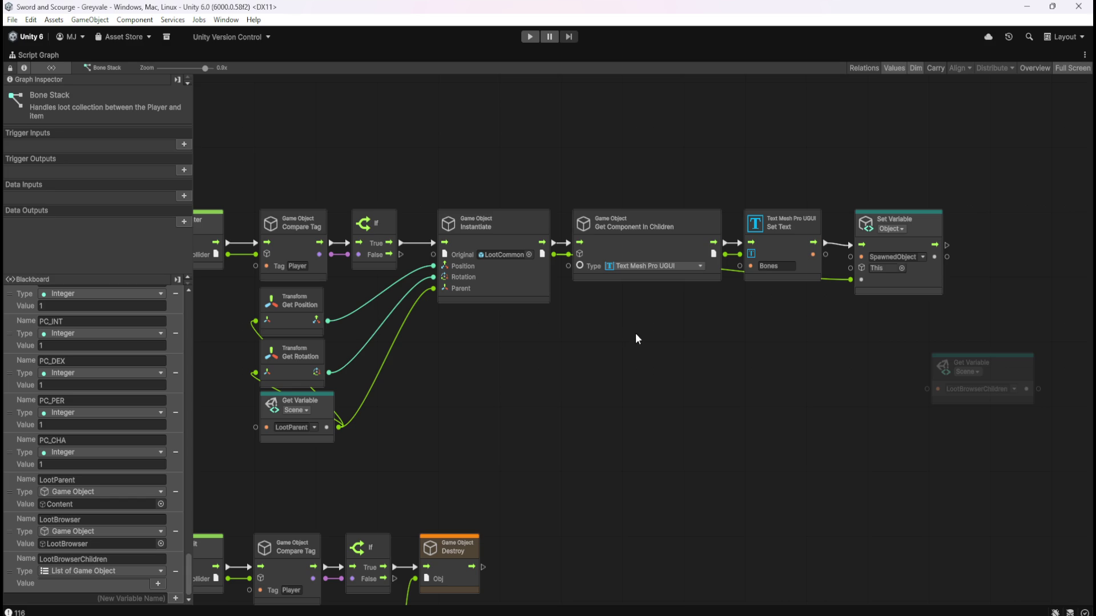
Step: Recenter on the Instantiate chain and drag a wire from Instantiate's output into node search
mouse_move(717, 351)
left_mouse_down()
mouse_move(764, 320)
mouse_move(686, 327)
mouse_move(523, 310)
left_mouse_up()
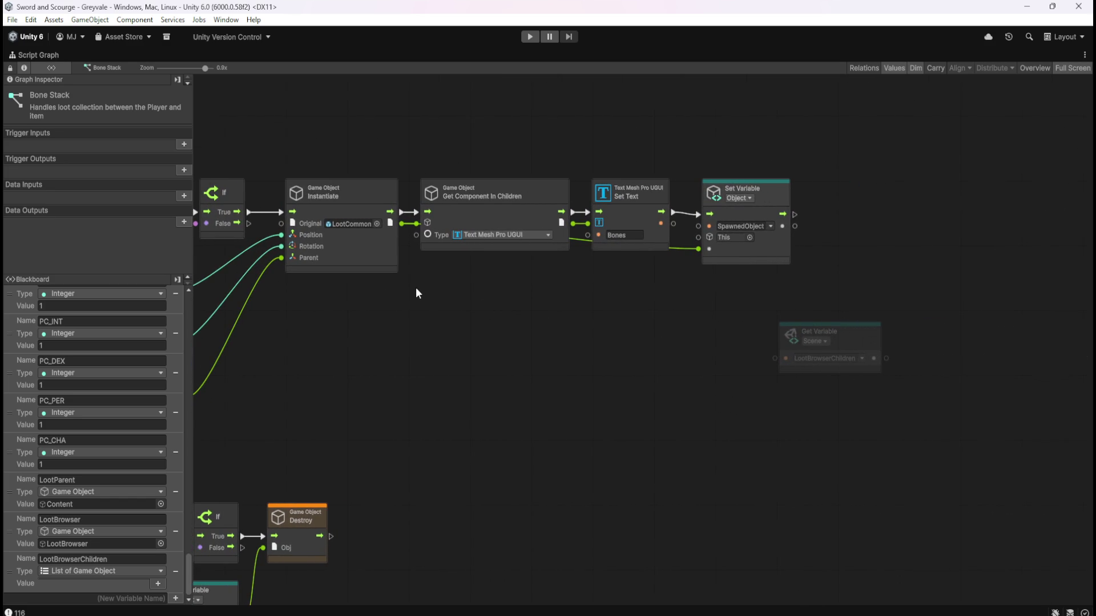
mouse_move(386, 351)
left_mouse_down()
mouse_move(663, 331)
mouse_move(607, 338)
mouse_move(464, 325)
left_mouse_up()
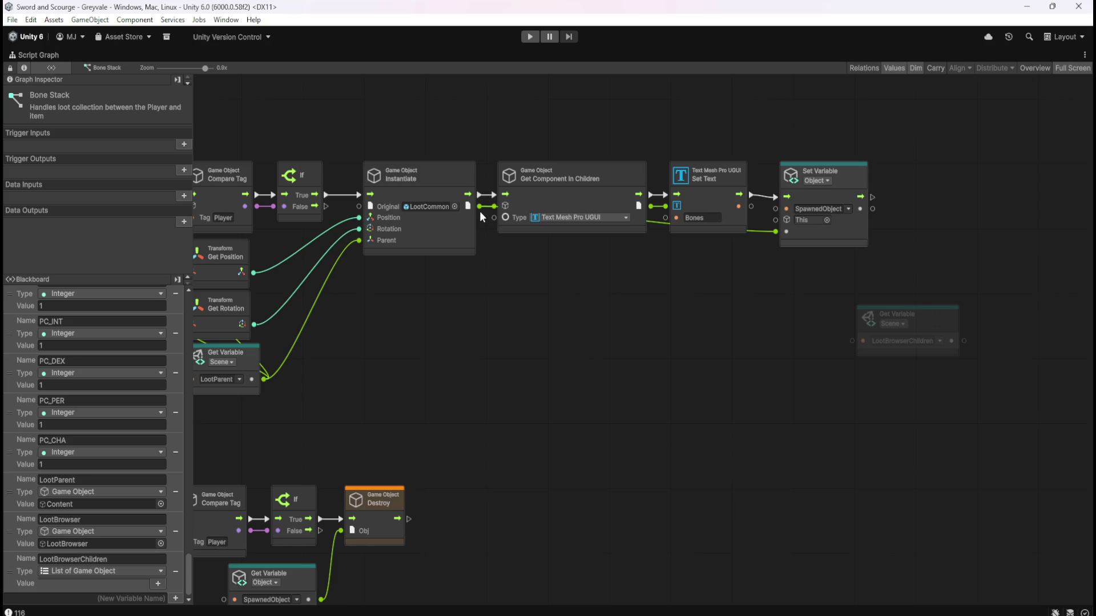
mouse_move(480, 213)
left_mouse_down()
mouse_move(696, 344)
mouse_move(905, 258)
mouse_move(885, 270)
left_mouse_up()
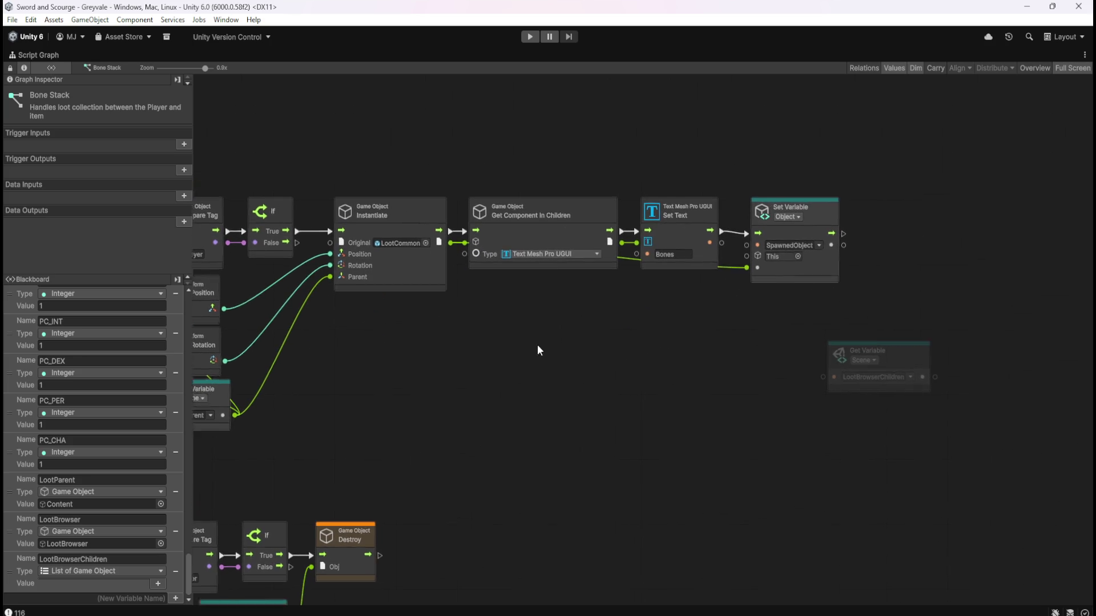
mouse_move(483, 297)
left_mouse_down()
mouse_move(851, 296)
mouse_move(854, 312)
left_mouse_up()
Step: Search 'list' and create a List Interface Add node with Instantiate's output in its Value
type("list")
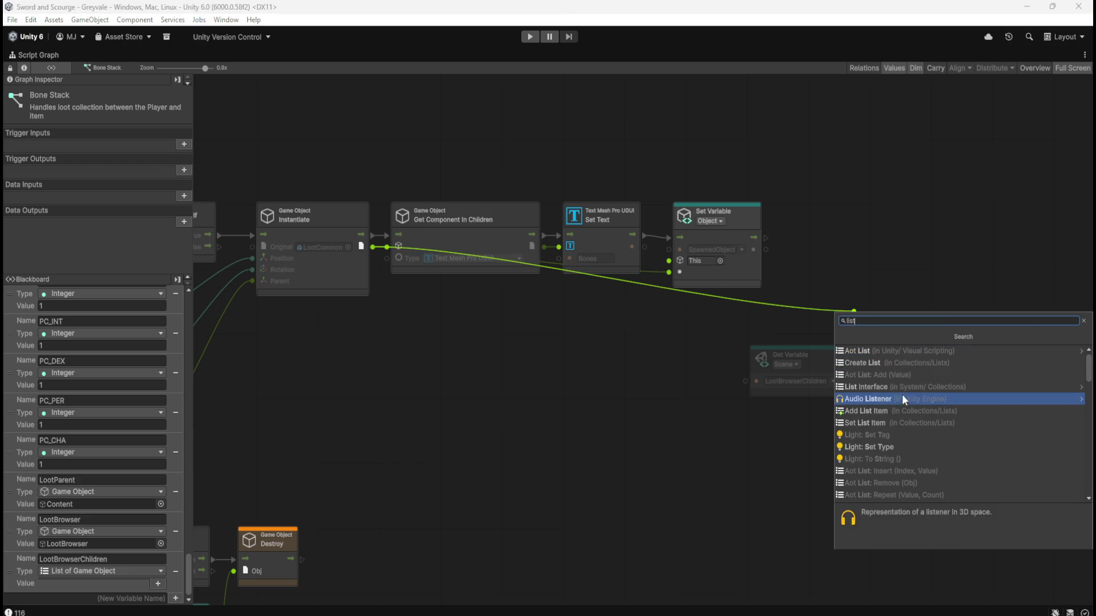
left_click(903, 352)
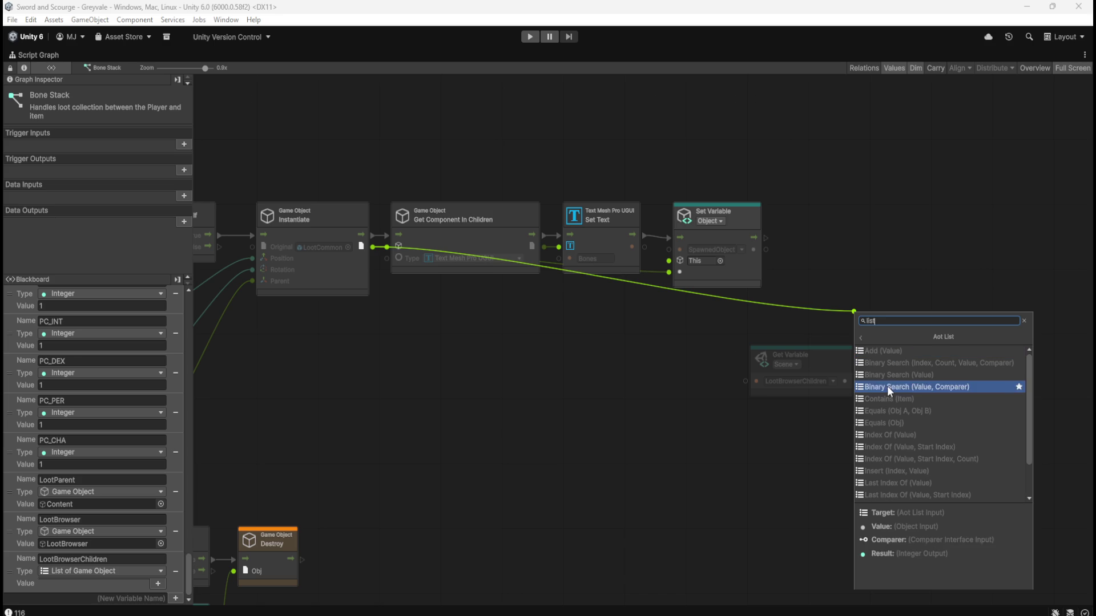
scroll(964, 415, "down", 2)
scroll(965, 413, "up", 2)
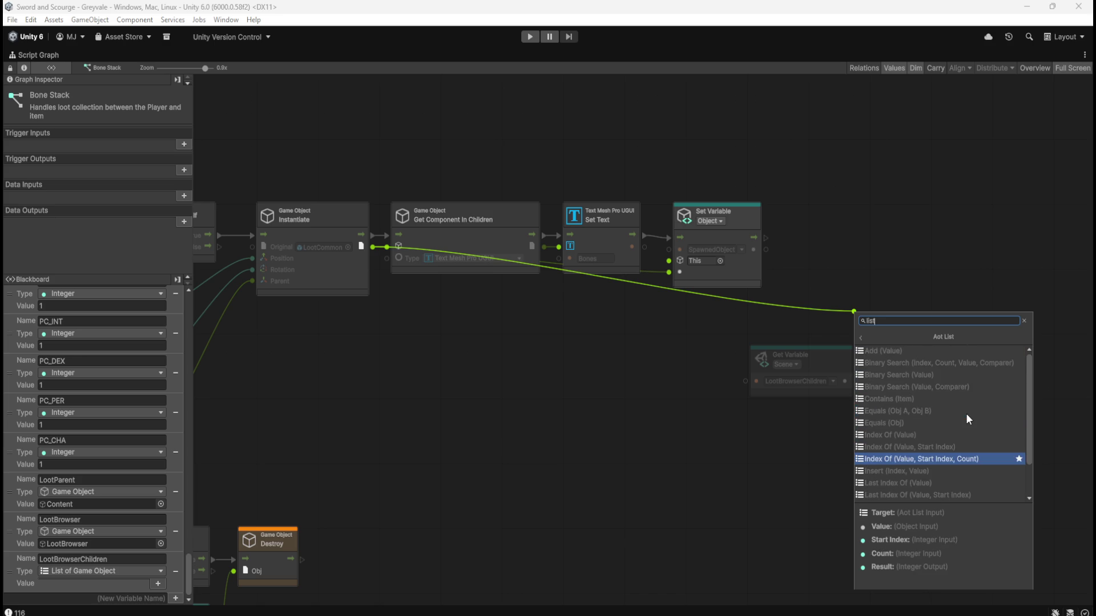
scroll(922, 358, "down", 2)
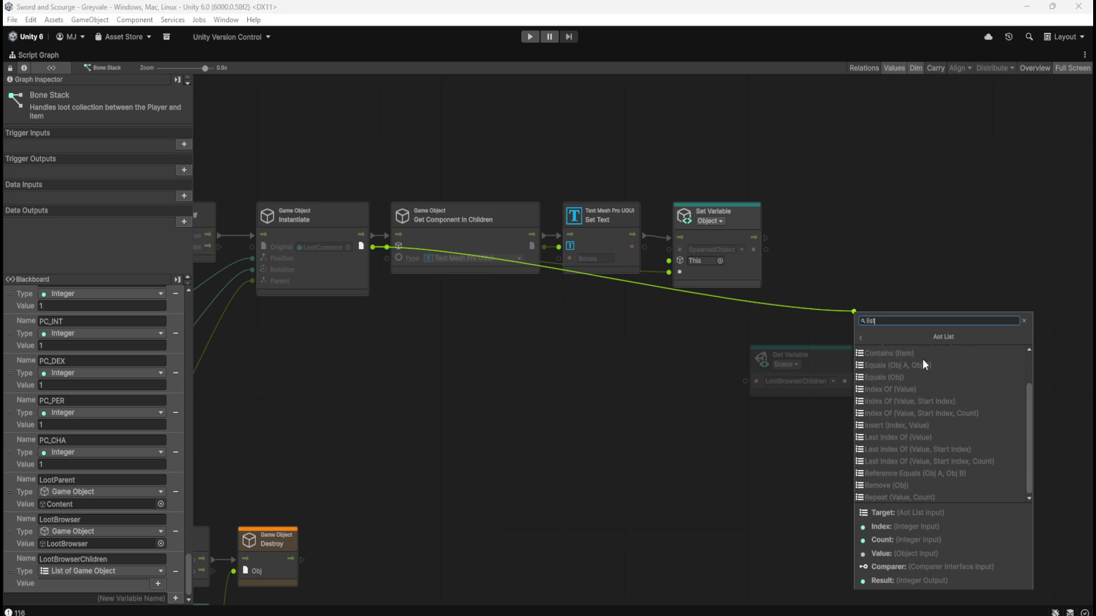
left_click(860, 338)
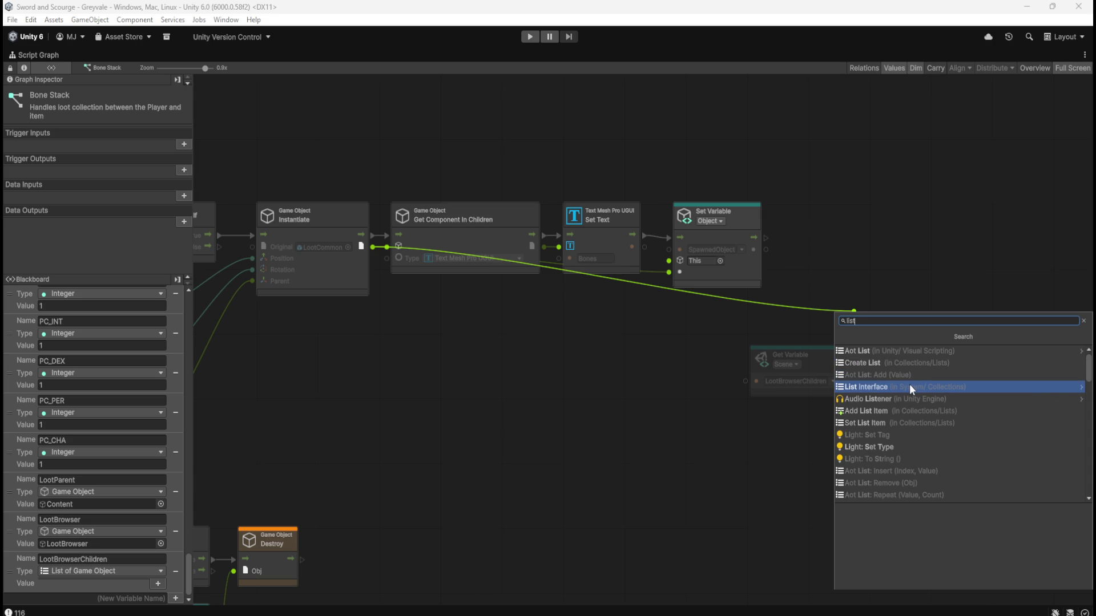
left_click(908, 387)
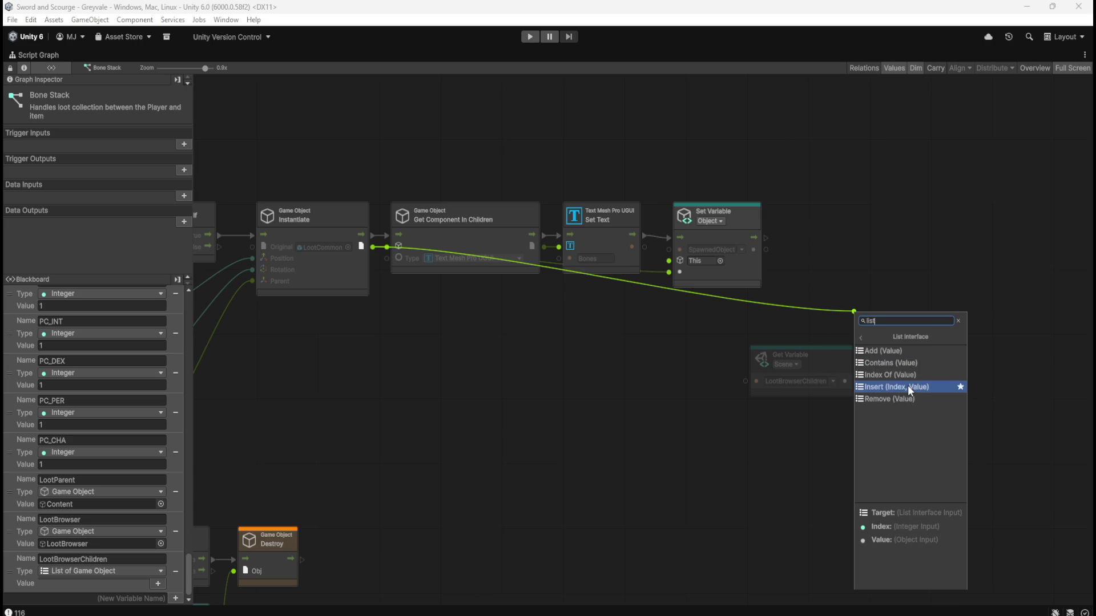
left_click(916, 352)
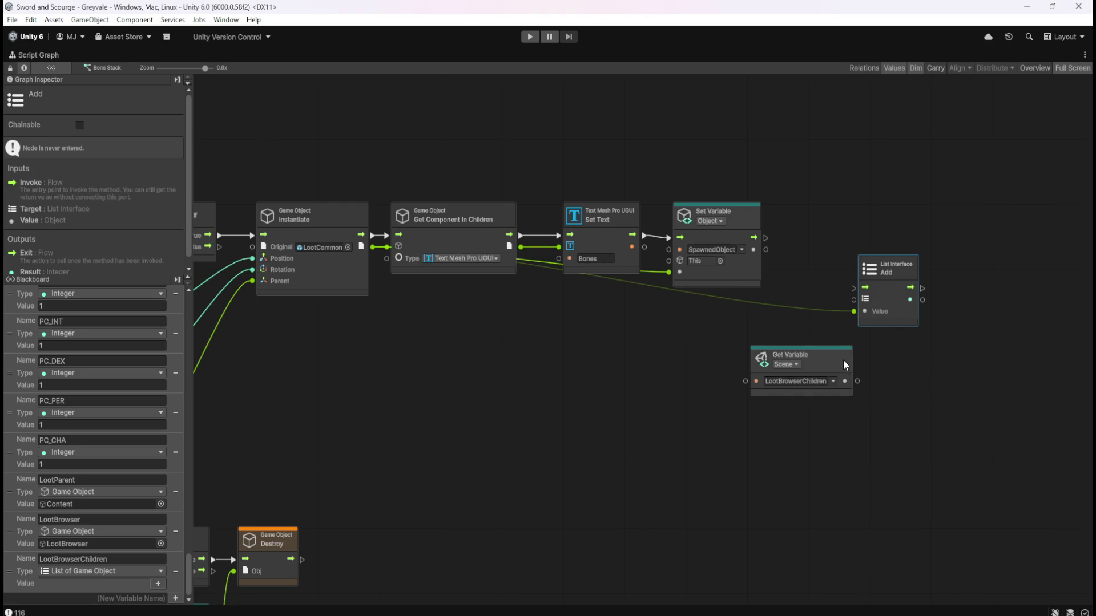
Step: Wire the LootBrowserChildren Get Variable output into the Add node's list input
left_click_drag(843, 361, 803, 347)
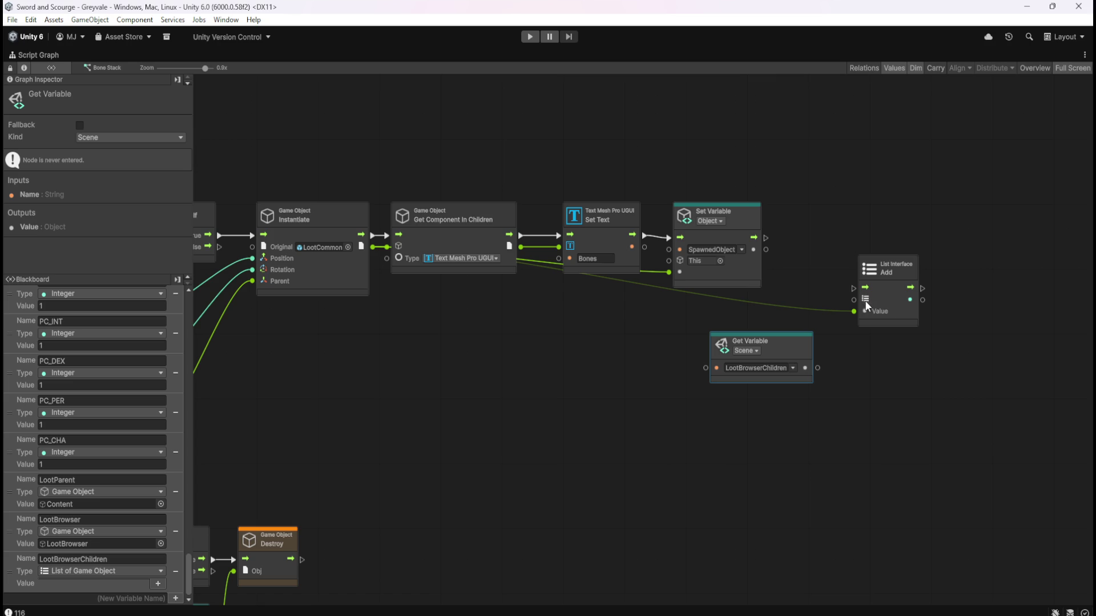
left_click_drag(817, 367, 853, 301)
left_click(851, 361)
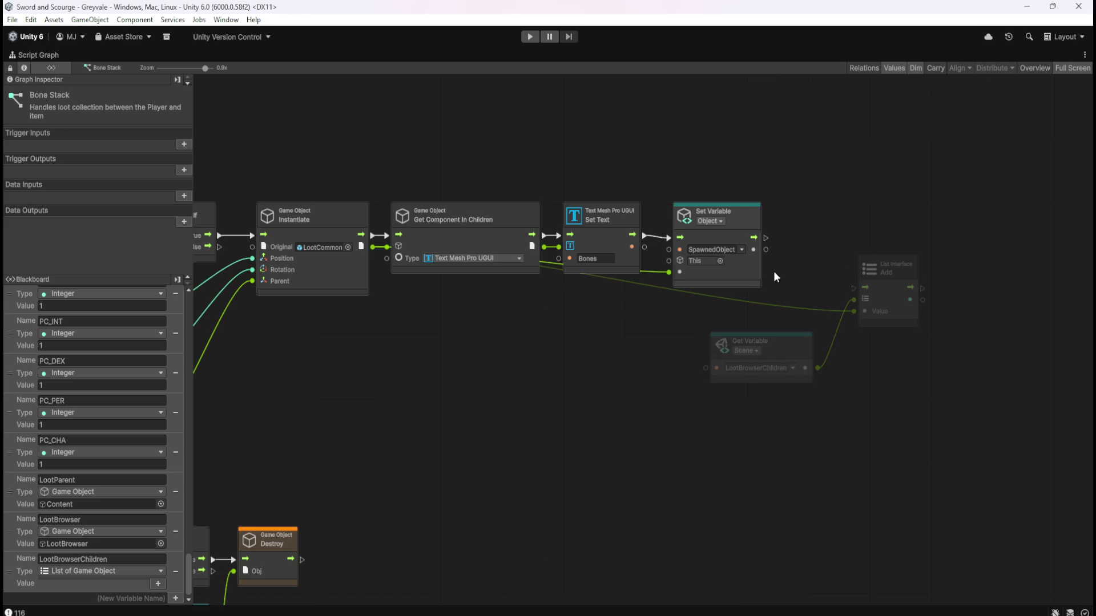
left_click_drag(799, 349, 810, 327)
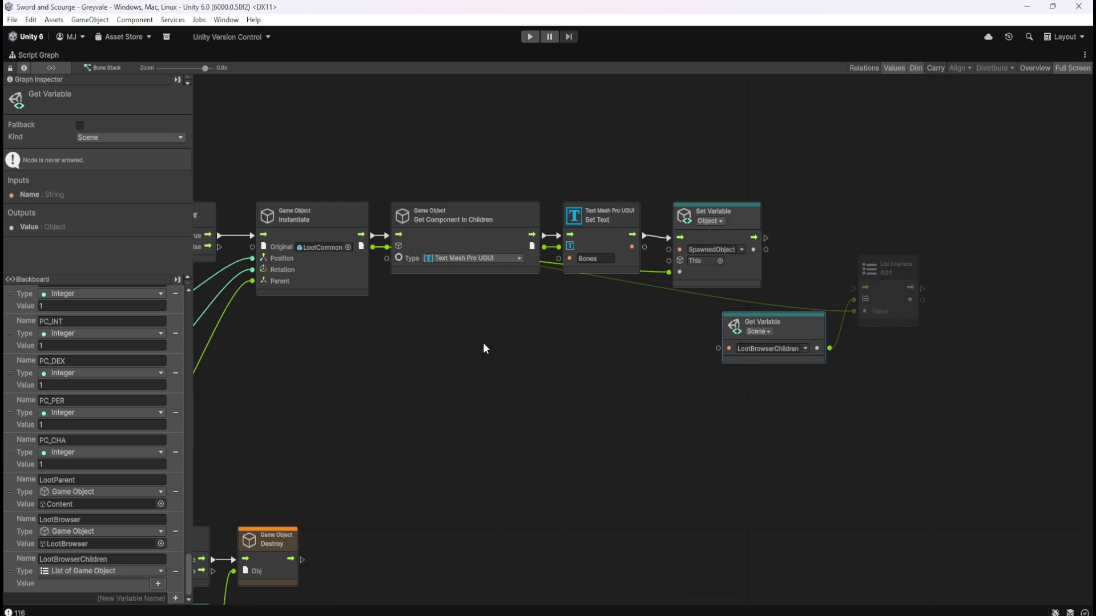
Step: Connect Set Variable's flow output to the Add node's flow input
left_click_drag(502, 340, 625, 308)
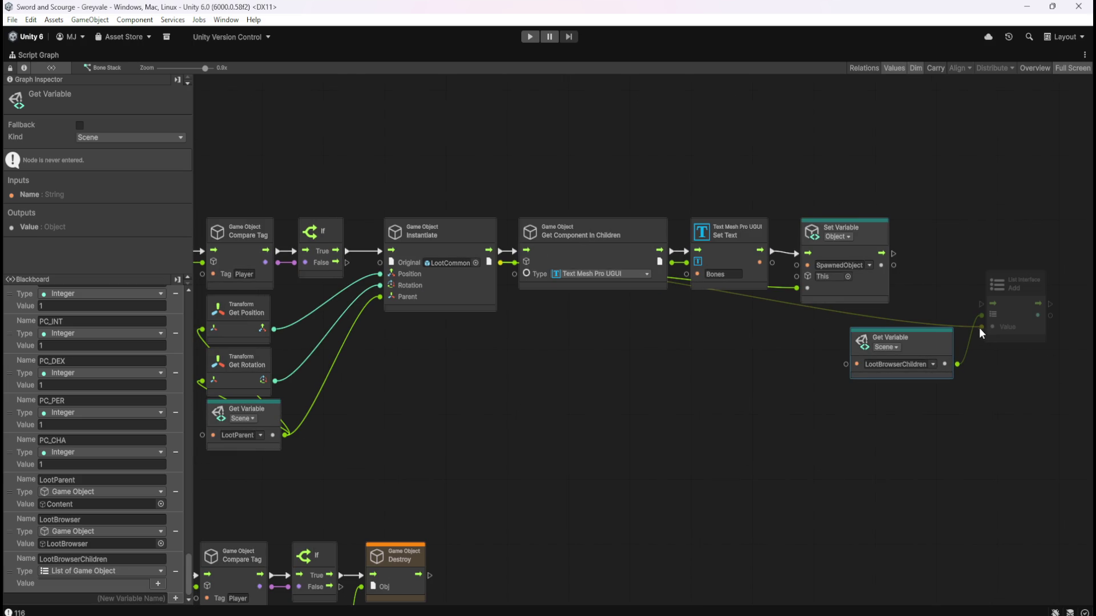
left_click_drag(959, 432, 800, 434)
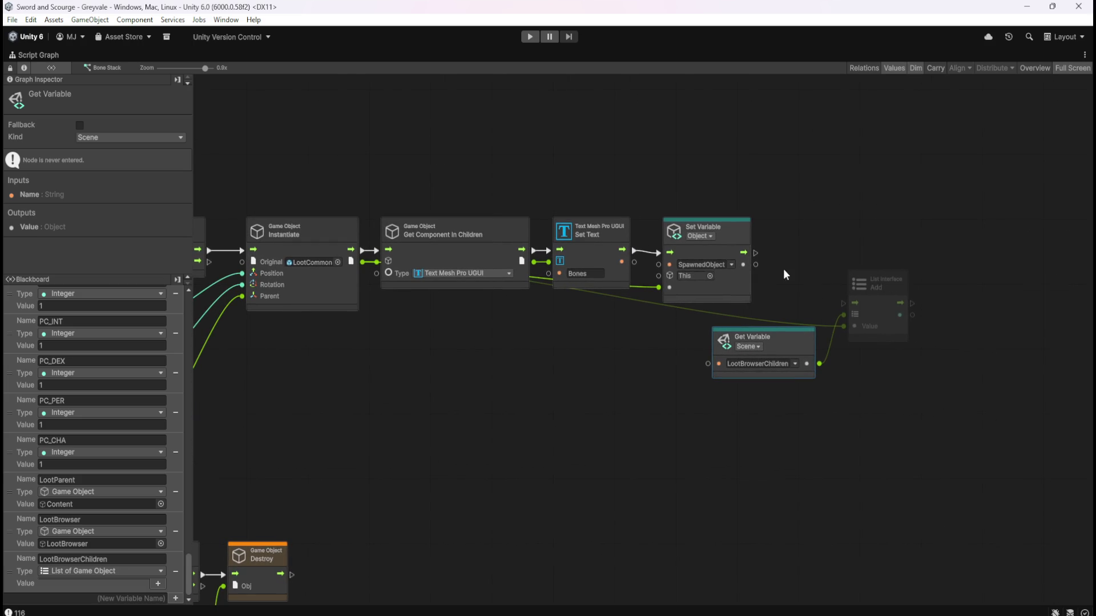
mouse_move(755, 253)
left_mouse_down()
mouse_move(831, 279)
mouse_move(844, 303)
left_mouse_up()
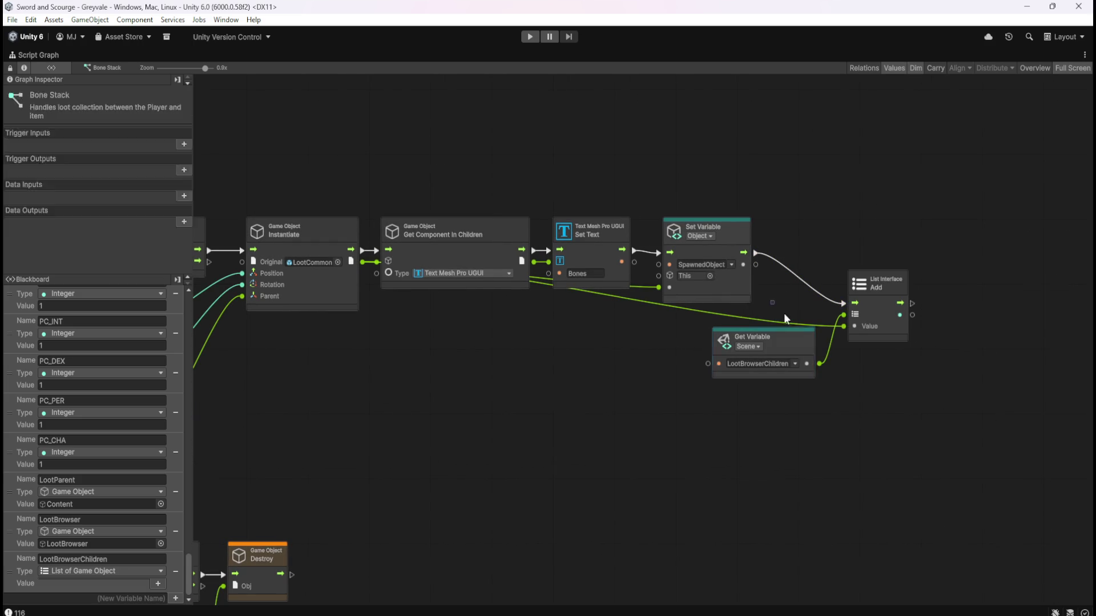
mouse_move(888, 332)
left_mouse_down()
mouse_move(943, 329)
mouse_move(948, 285)
left_mouse_up()
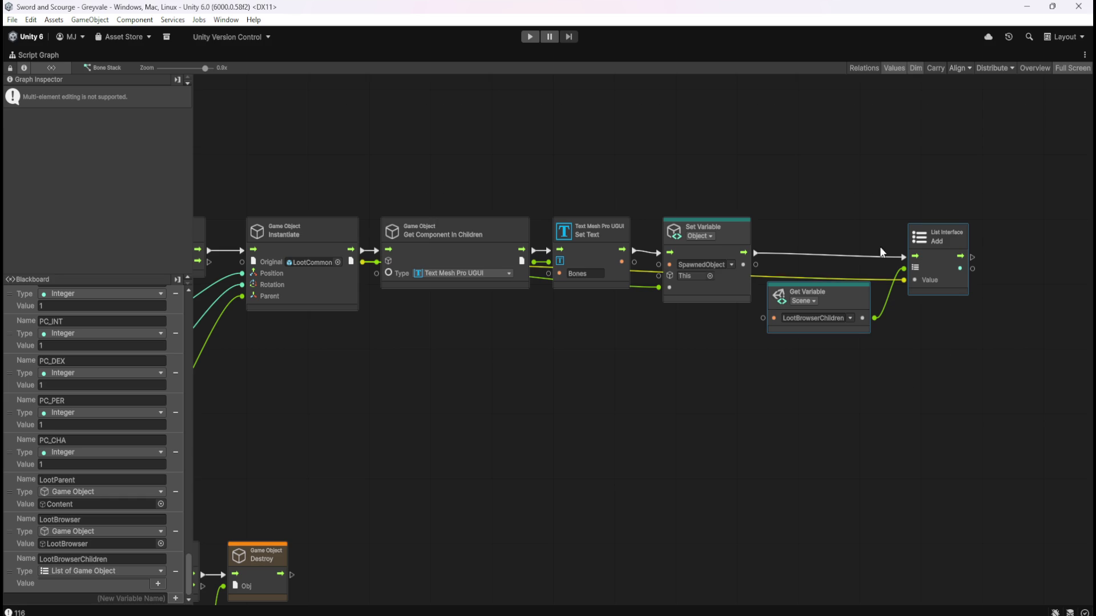
Step: Box-select the LootBrowserChildren Get Variable and List Add nodes and delete them
left_click_drag(806, 205, 960, 387)
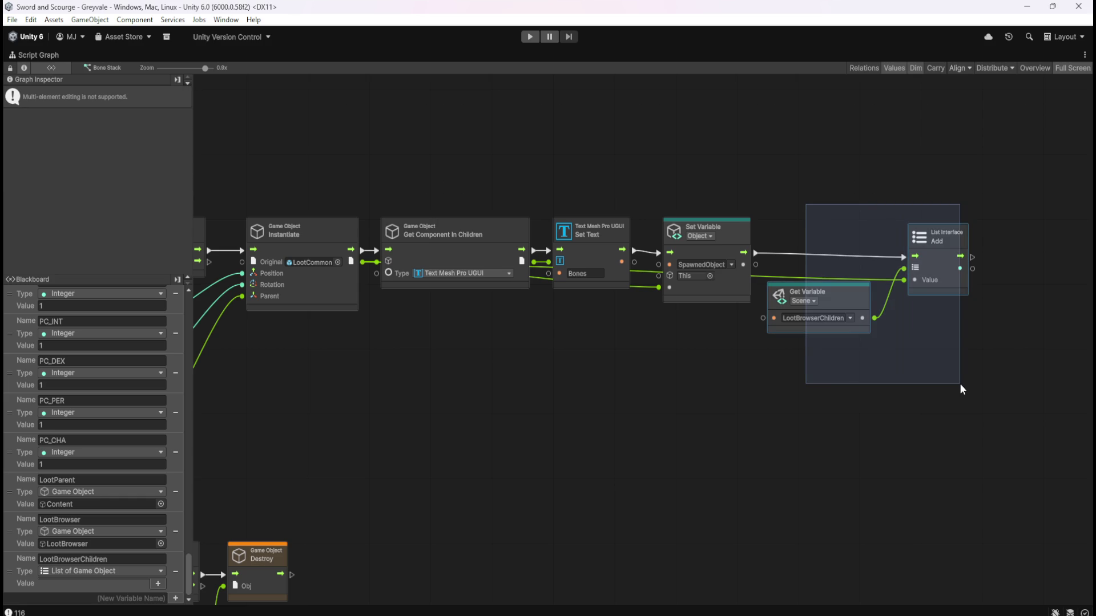
left_click_drag(960, 390, 960, 390)
mouse_move(1025, 184)
left_mouse_down()
mouse_move(973, 274)
mouse_move(834, 386)
mouse_move(784, 407)
left_mouse_up()
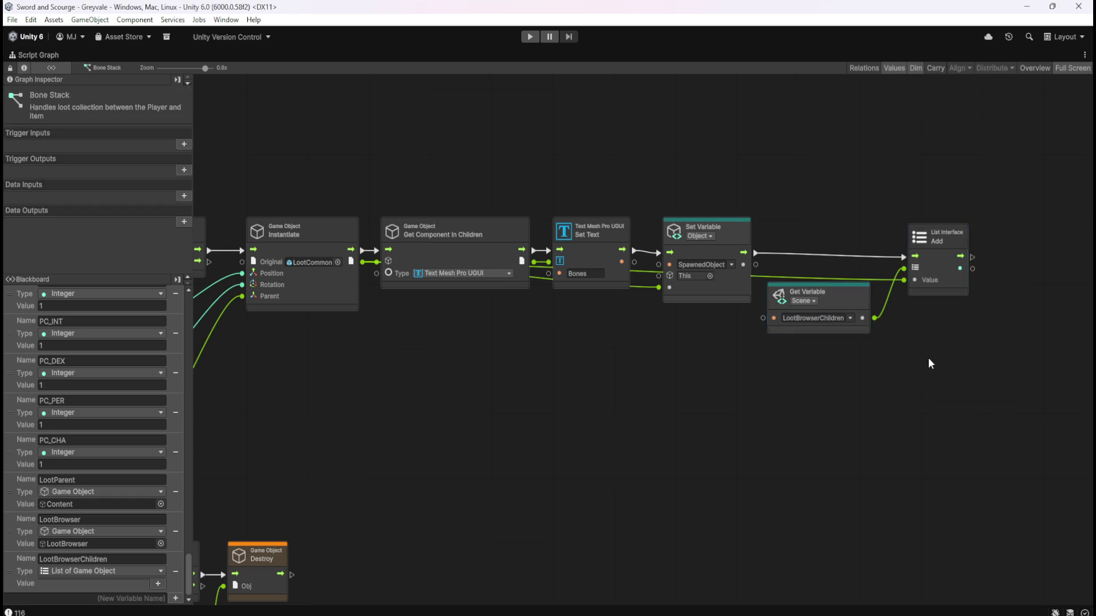
mouse_move(1017, 191)
left_mouse_down()
mouse_move(955, 281)
mouse_move(754, 415)
mouse_move(793, 379)
mouse_move(763, 396)
left_mouse_up()
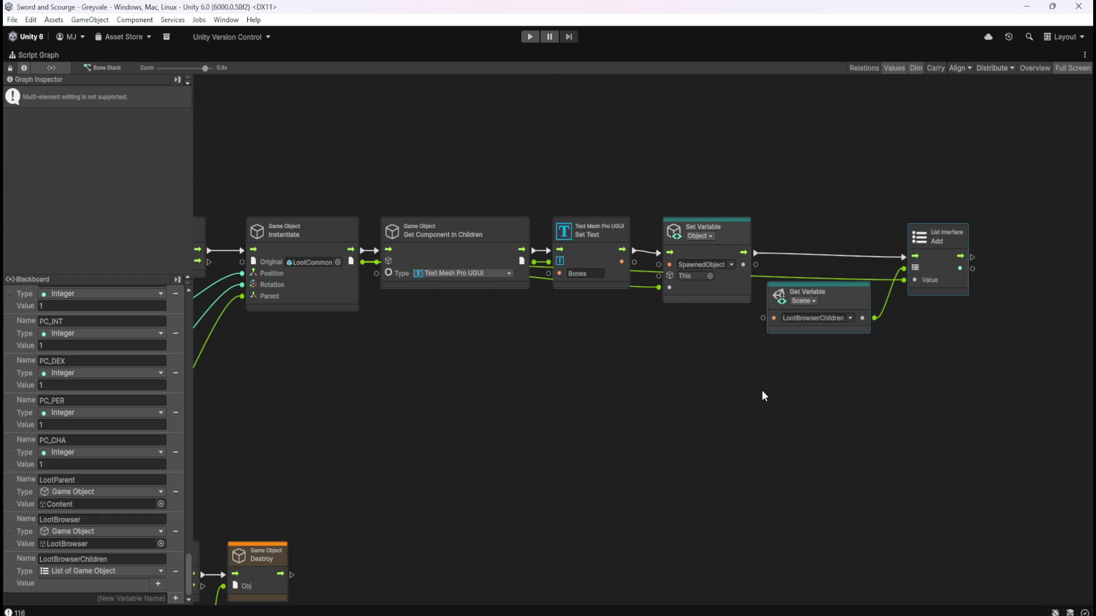
key("Delete")
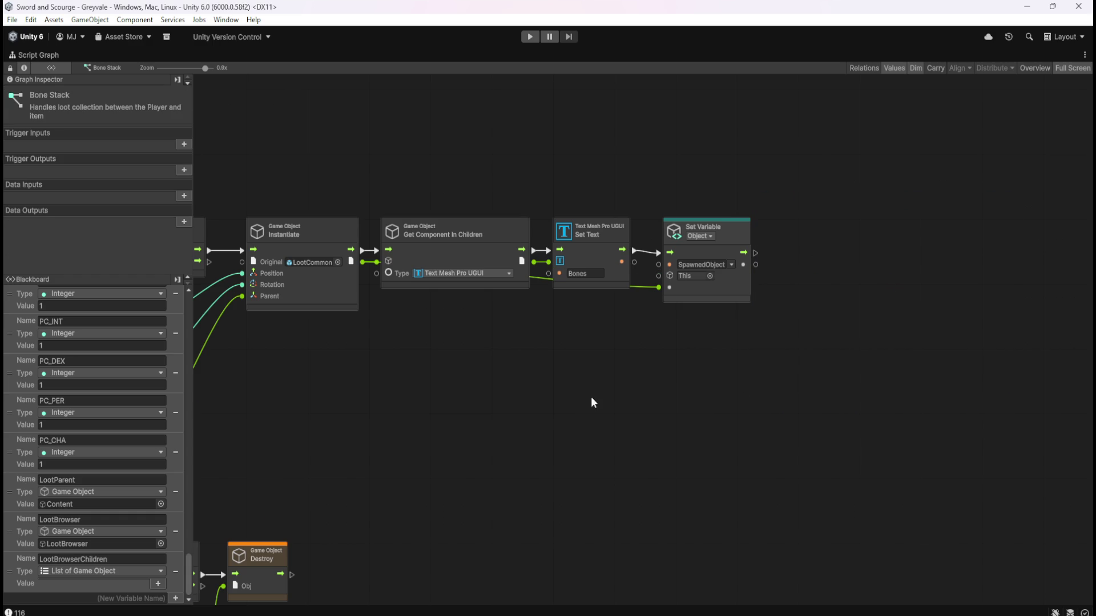
left_click_drag(589, 403, 790, 289)
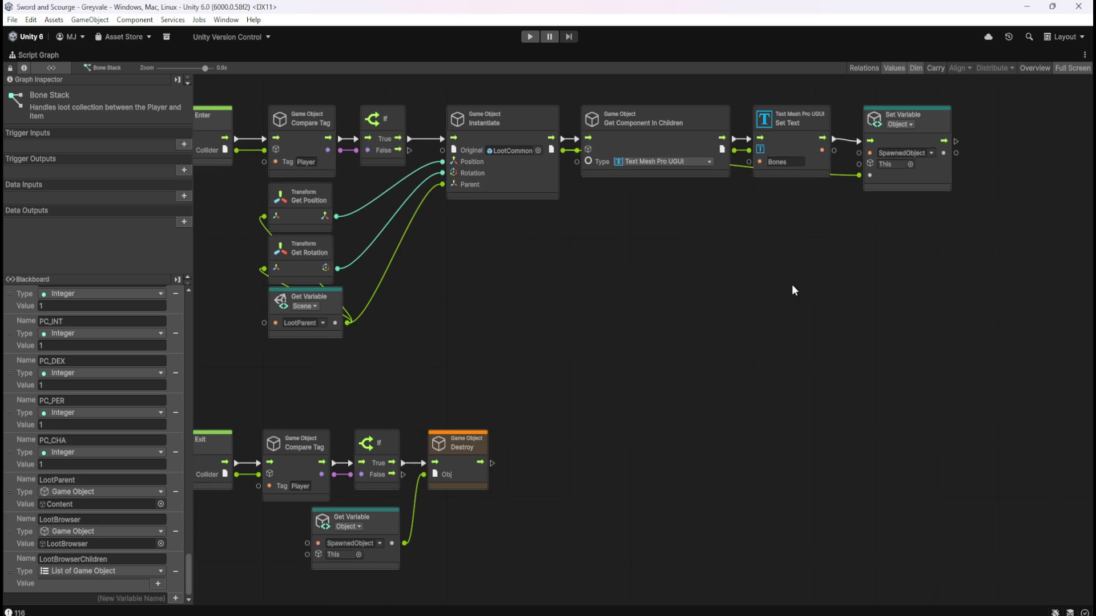
Step: Delete the LootBrowserChildren scene variable and show the LootBrowser object's graph full-screen
left_click(175, 575)
key("shift+space")
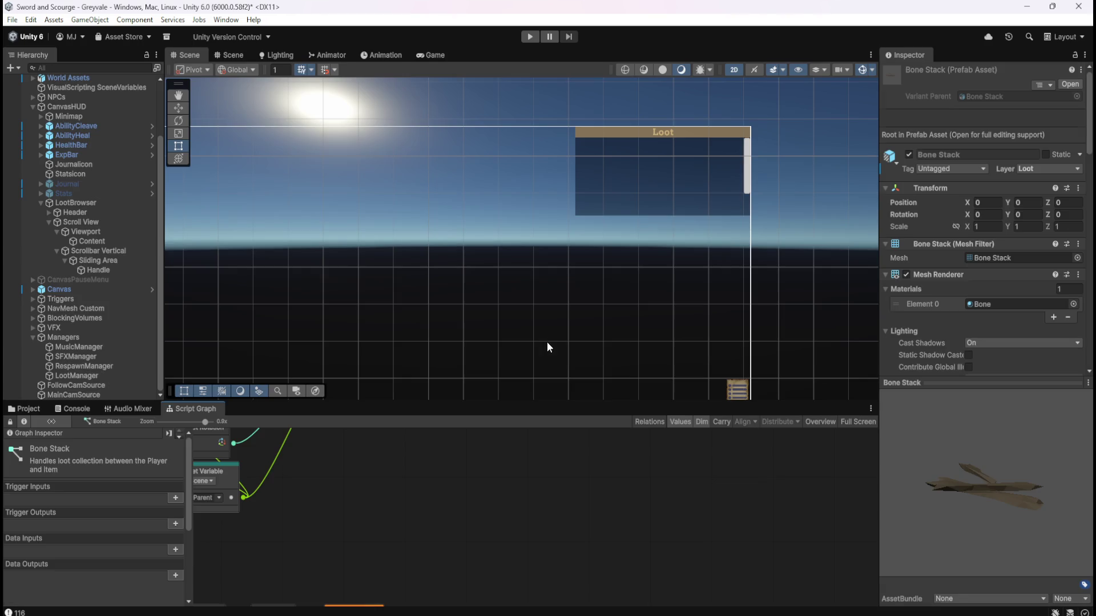
left_click(150, 204)
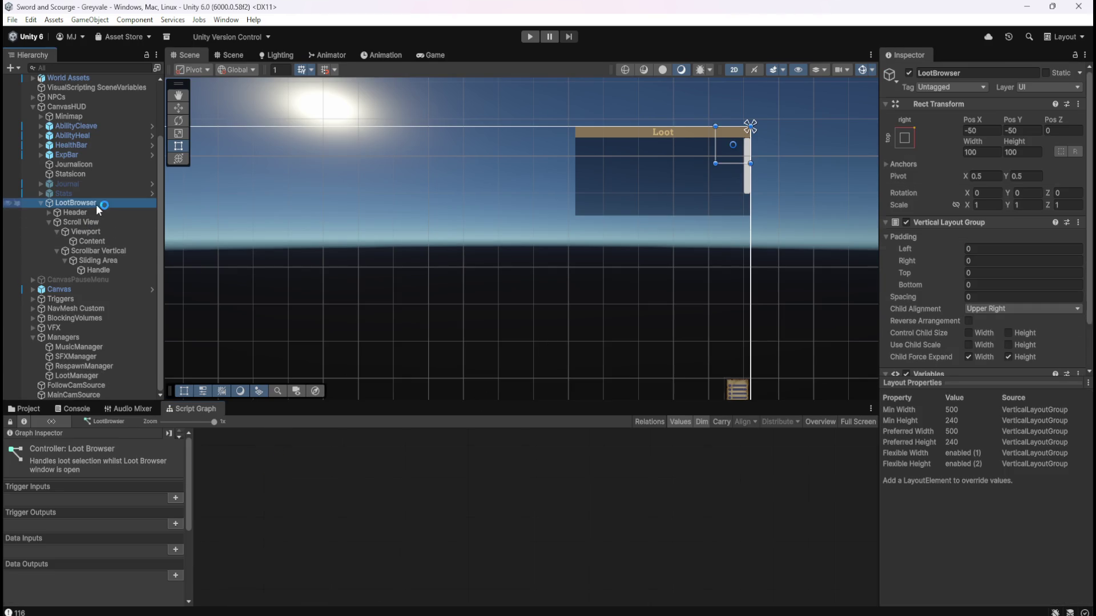
key("shift+space")
Step: Review the LootBrowser's Object, Scene and Graph variable lists in the Blackboard
left_click(72, 293)
left_click(97, 292)
mouse_move(189, 328)
left_mouse_down()
mouse_move(213, 587)
mouse_move(261, 274)
left_mouse_up()
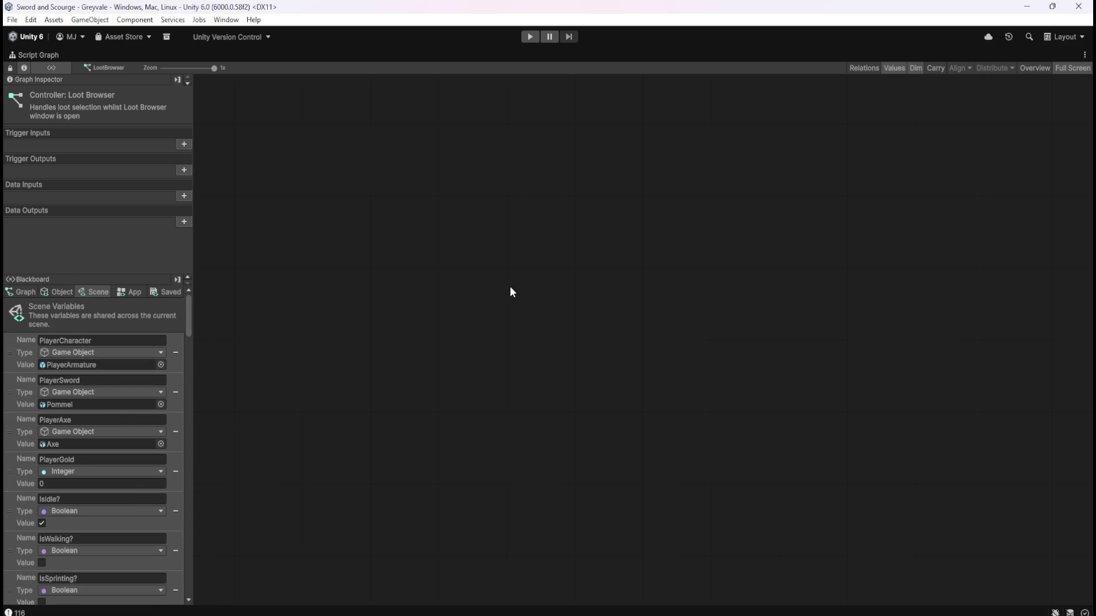
left_click(32, 291)
key("shift+space")
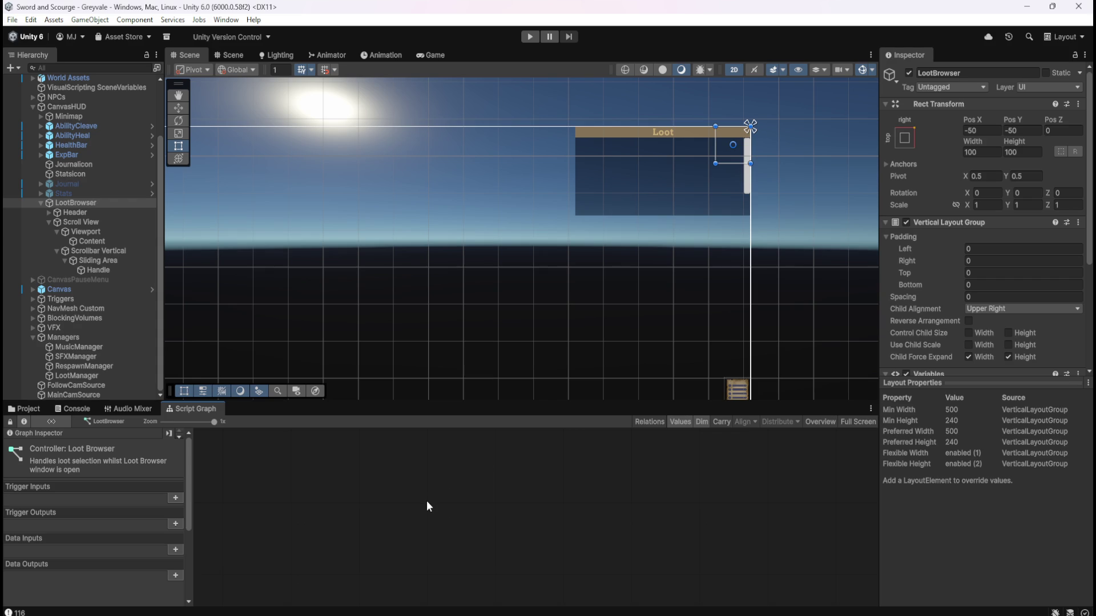
Step: Search 'get child', add a Transform Get Child (Index) node and position it
key("shift+space")
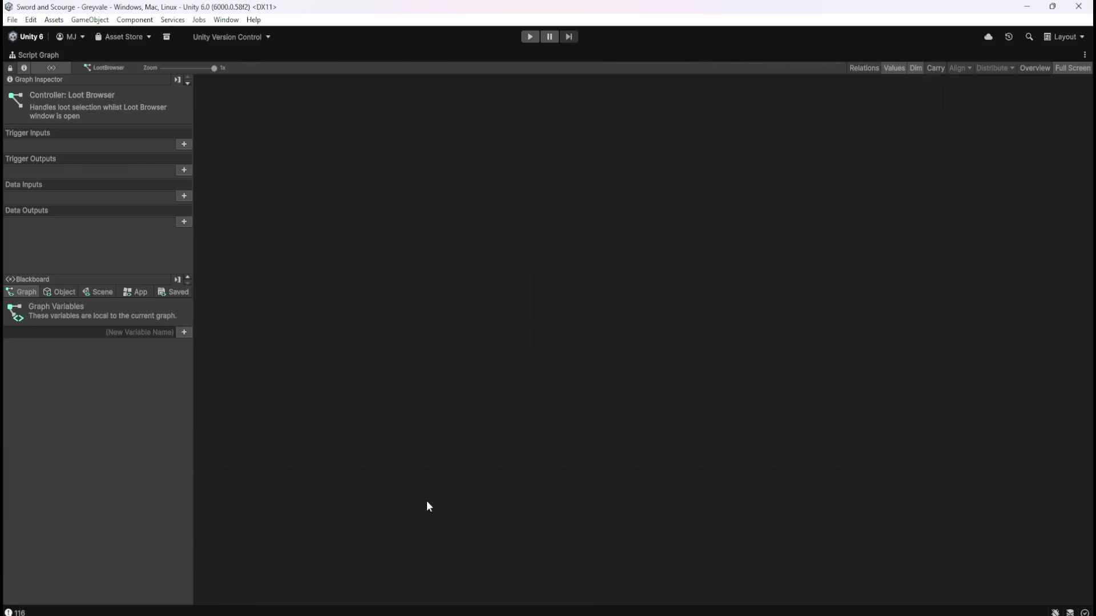
right_click(457, 399)
type("get child")
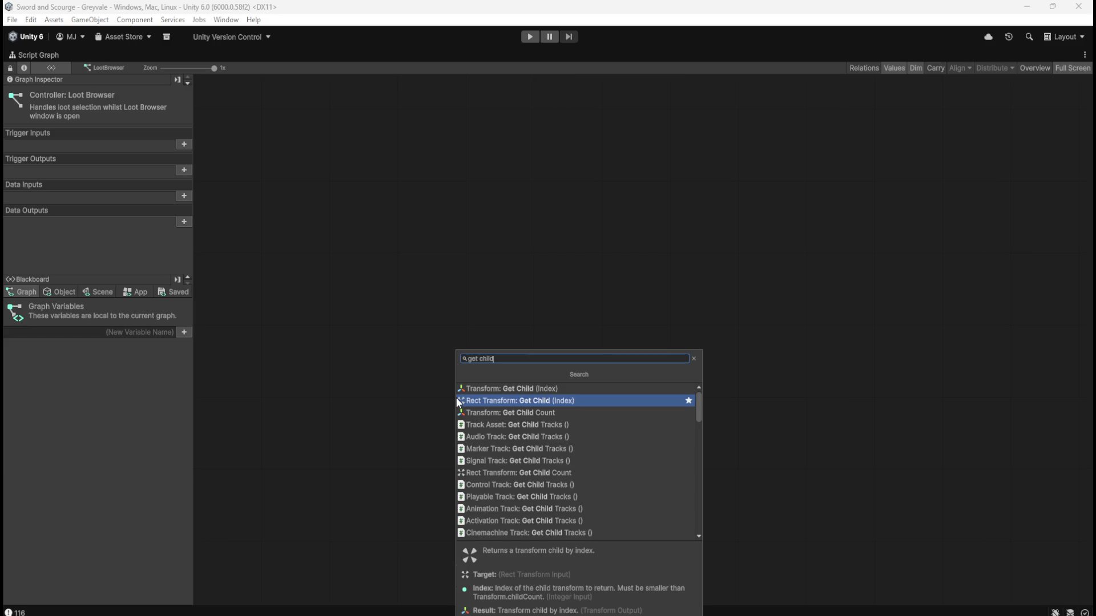
key("Down")
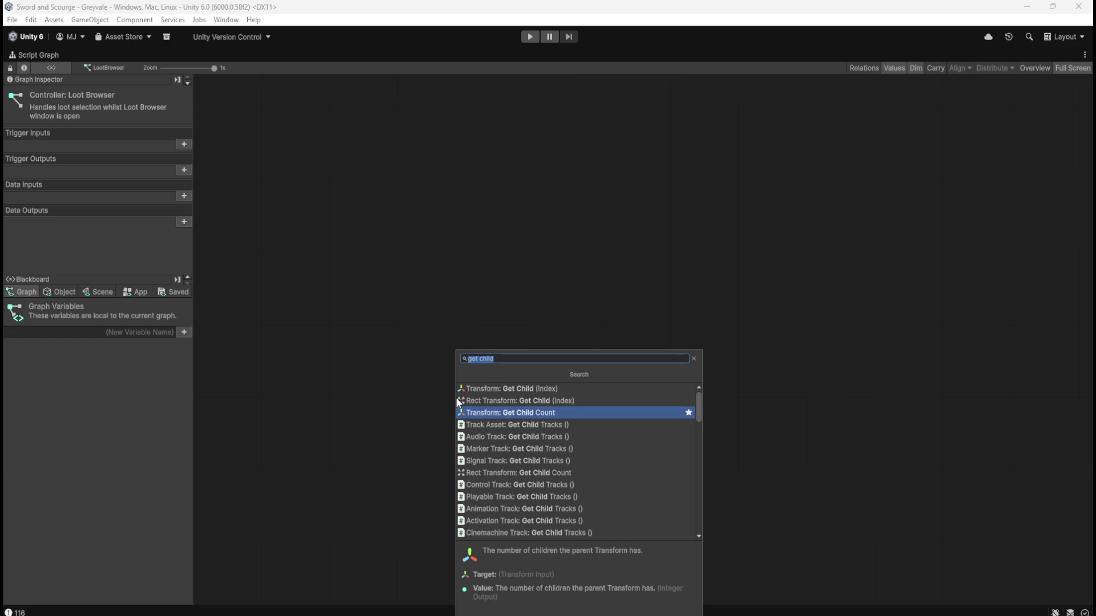
key("Up")
key("Up")
key("Return")
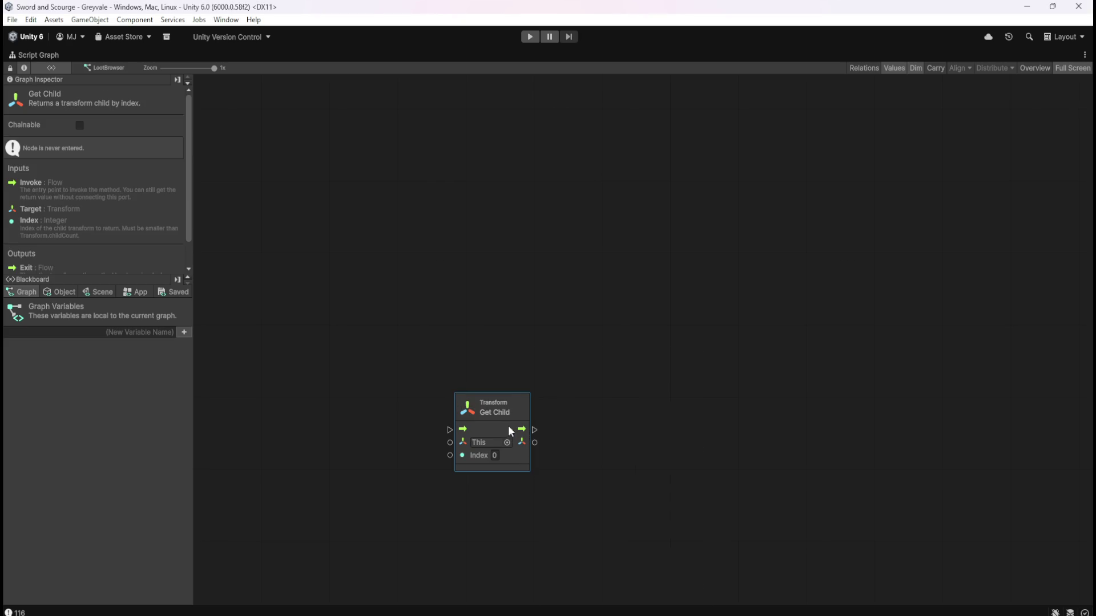
left_click_drag(517, 408, 585, 371)
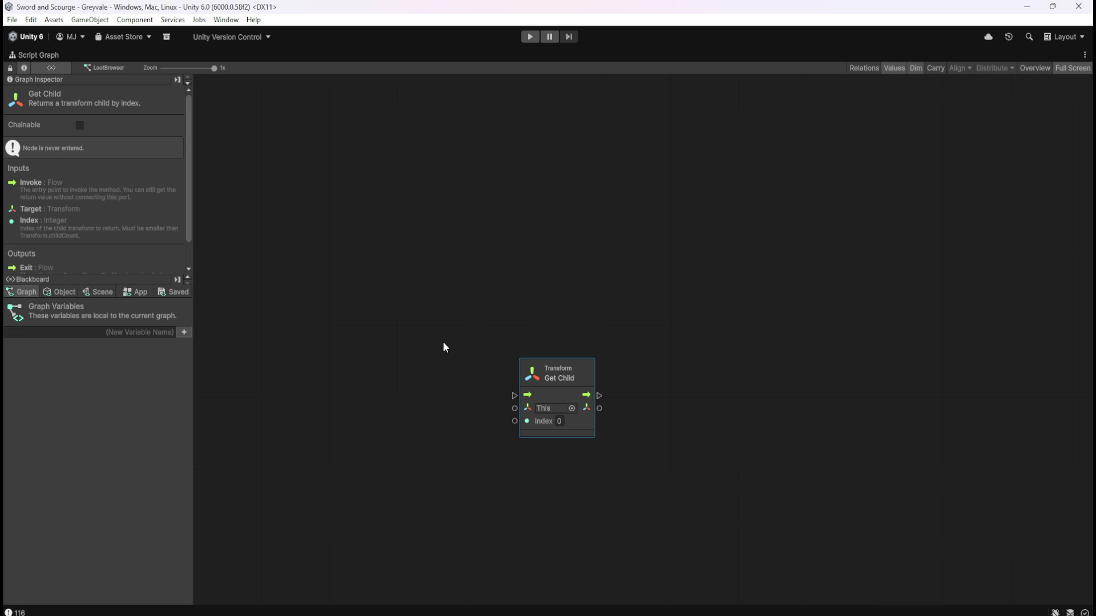
Step: Create the ChildIndex object variable and set its type to Integer with value 0
left_click(59, 292)
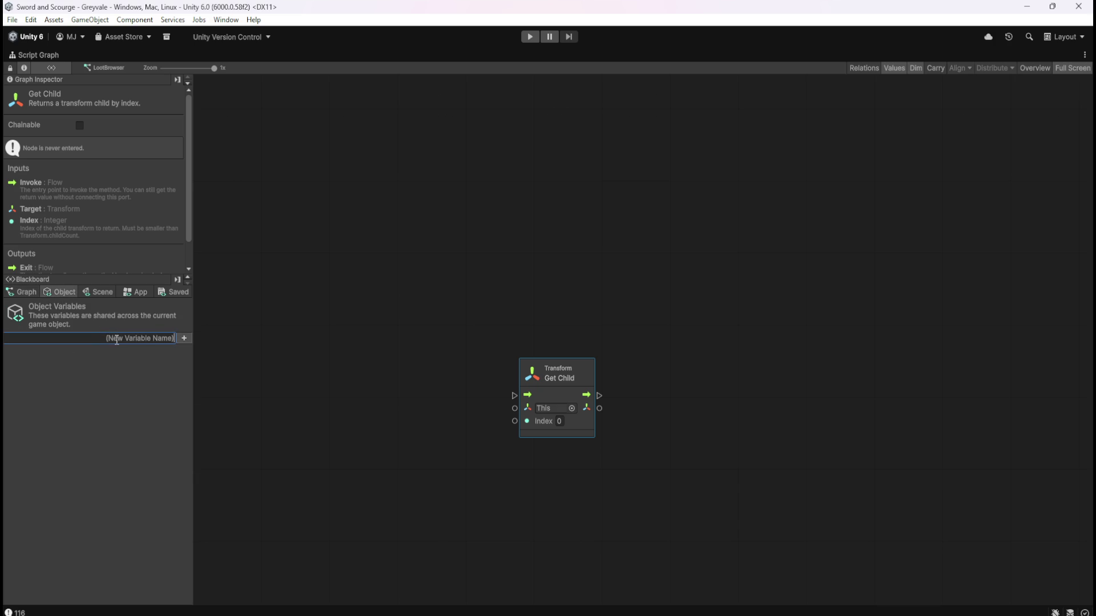
type("ChildIndex")
key("Return")
left_click(134, 355)
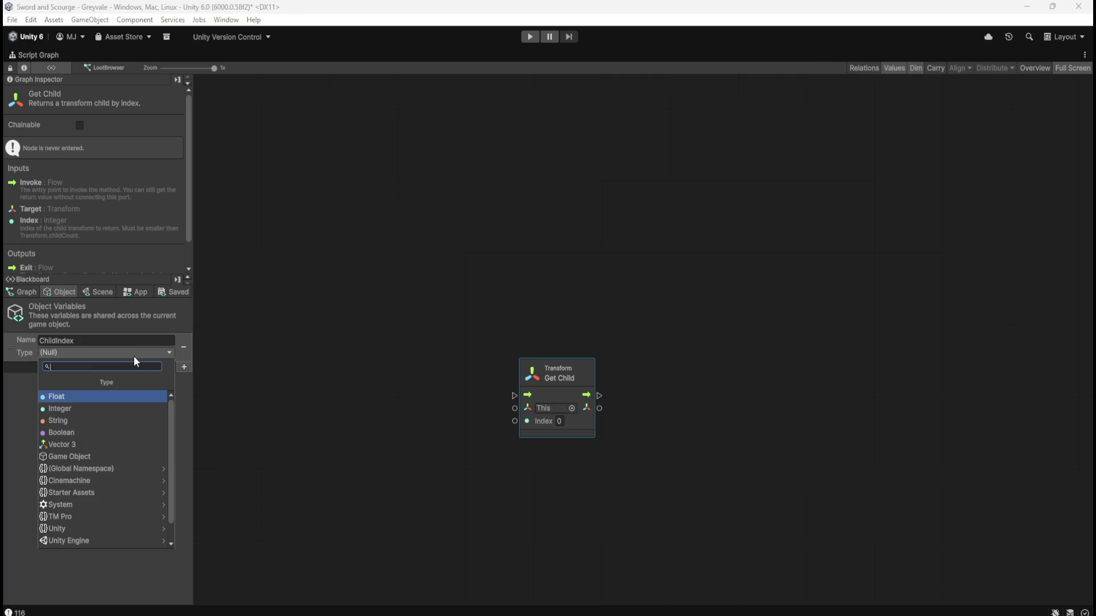
left_click(118, 409)
left_click(431, 284)
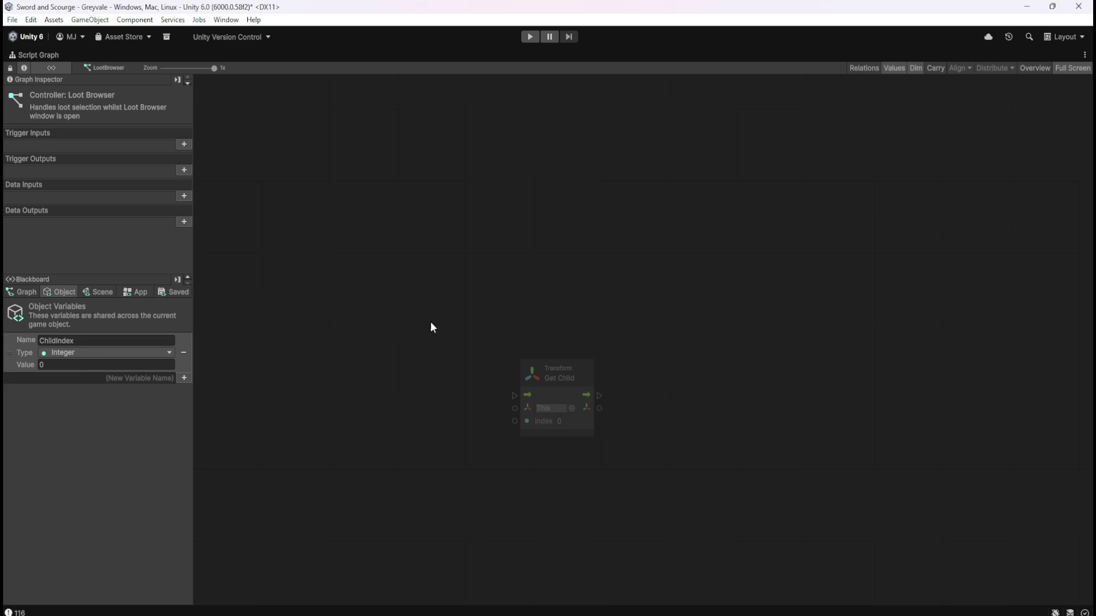
left_click(152, 381)
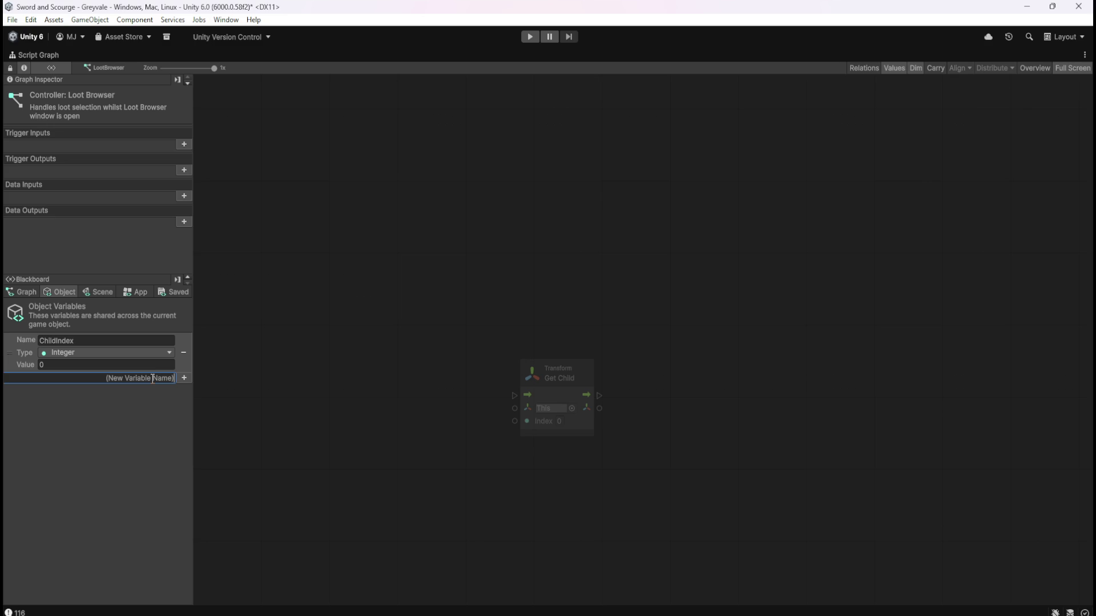
Step: Drag LootParent from the Blackboard's Scene tab onto the canvas as a Get Variable node
left_click(114, 294)
left_click_drag(189, 327, 187, 588)
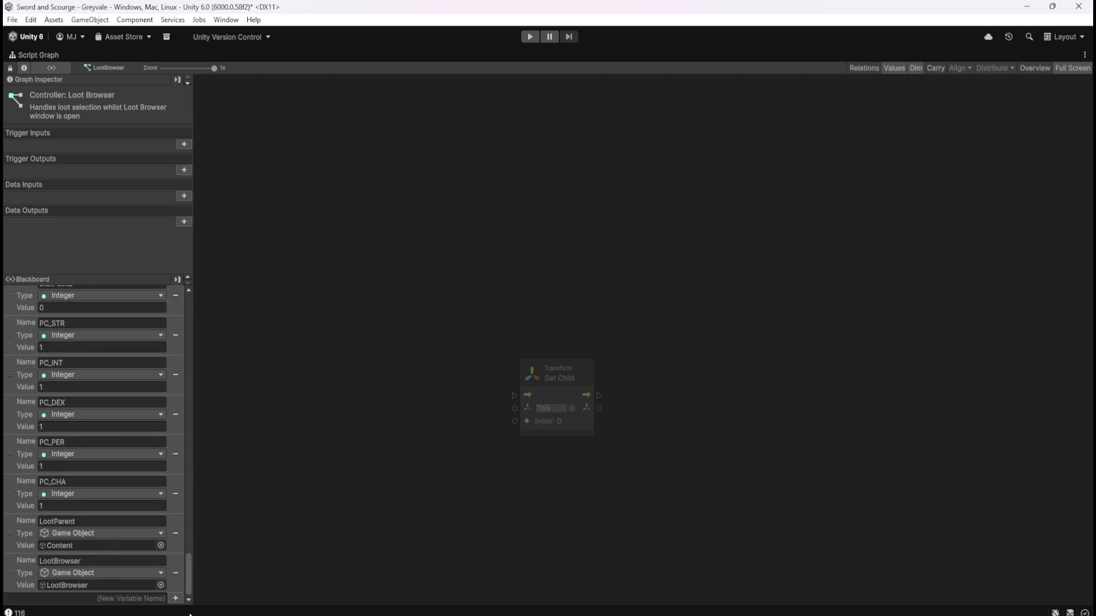
mouse_move(10, 532)
left_mouse_down()
mouse_move(413, 429)
mouse_move(387, 429)
mouse_move(392, 402)
left_mouse_up()
left_click_drag(12, 535, 15, 536)
left_click_drag(185, 564, 214, 283)
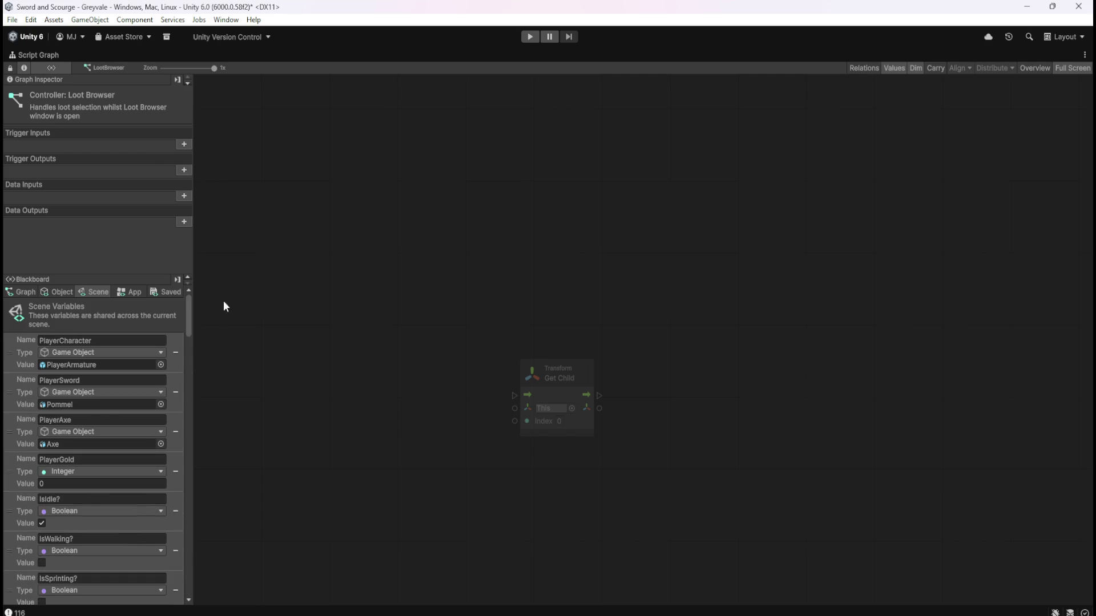
scroll(91, 446, "down", 10)
mouse_move(17, 538)
left_mouse_down()
mouse_move(337, 454)
mouse_move(390, 420)
left_mouse_up()
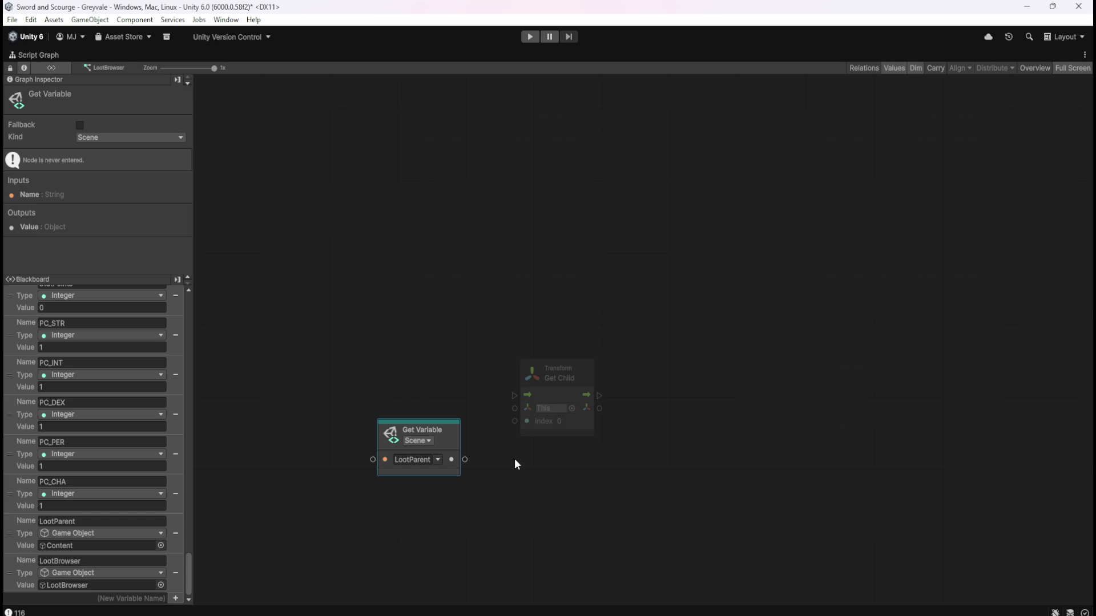
Step: Create an object variable named SelectedIndex and set its type to Integer
scroll(123, 426, "up", 3)
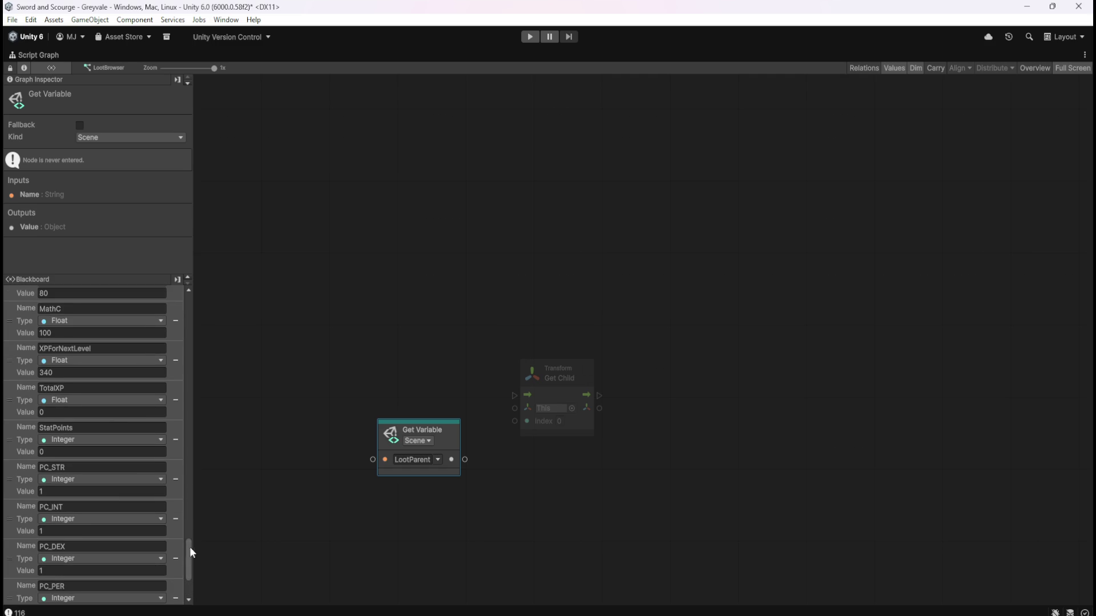
left_click_drag(186, 556, 233, 254)
left_click(46, 292)
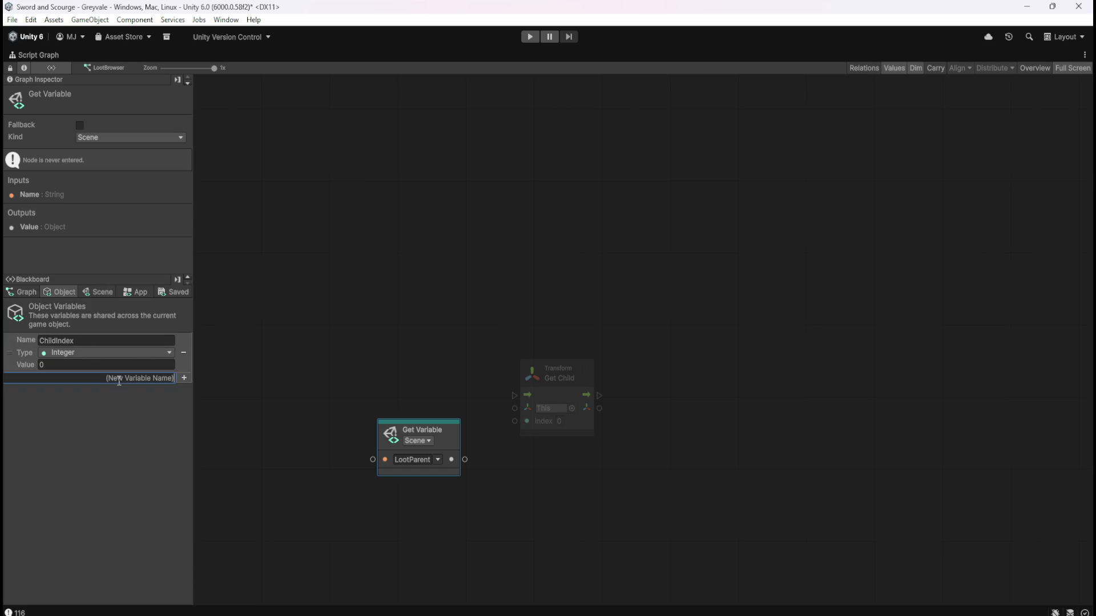
type("SelectedIndex")
key("Return")
left_click(150, 391)
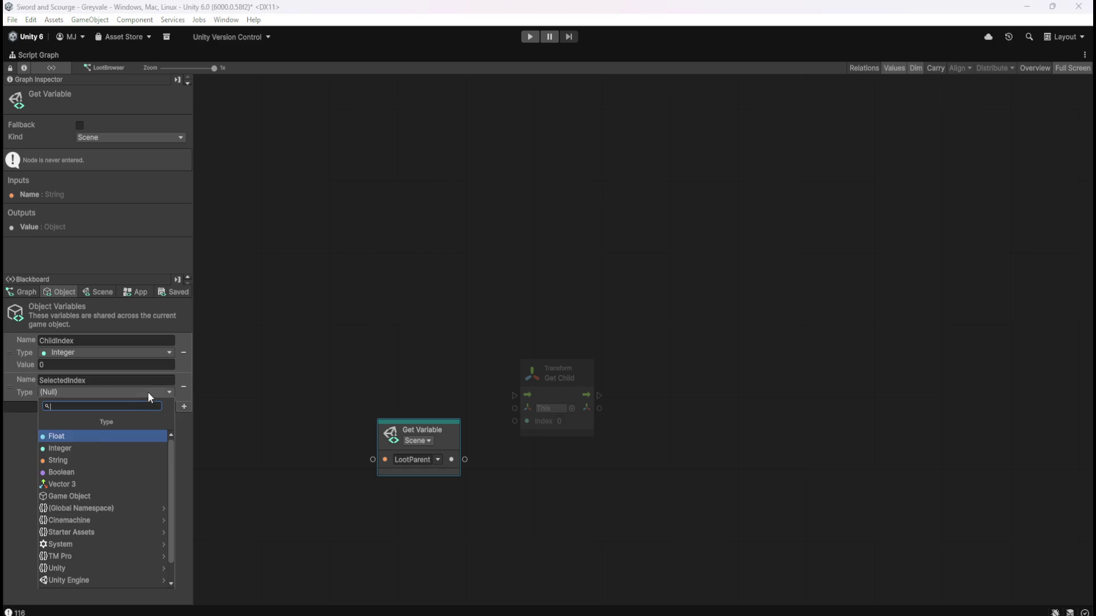
left_click(94, 447)
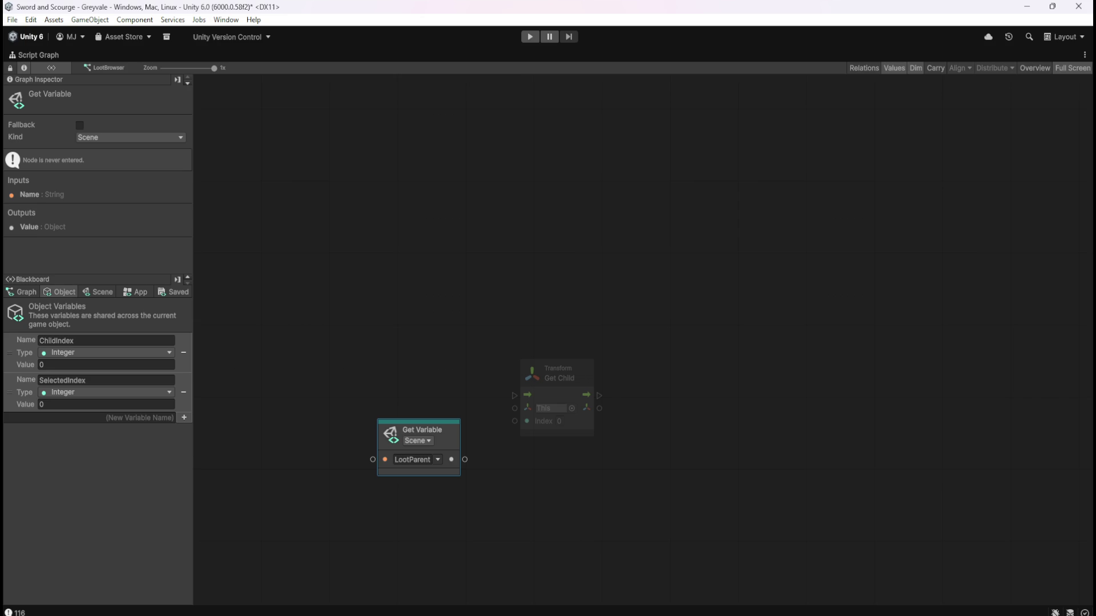
Step: Select the full SelectedIndex text in its Name field
left_click(47, 380)
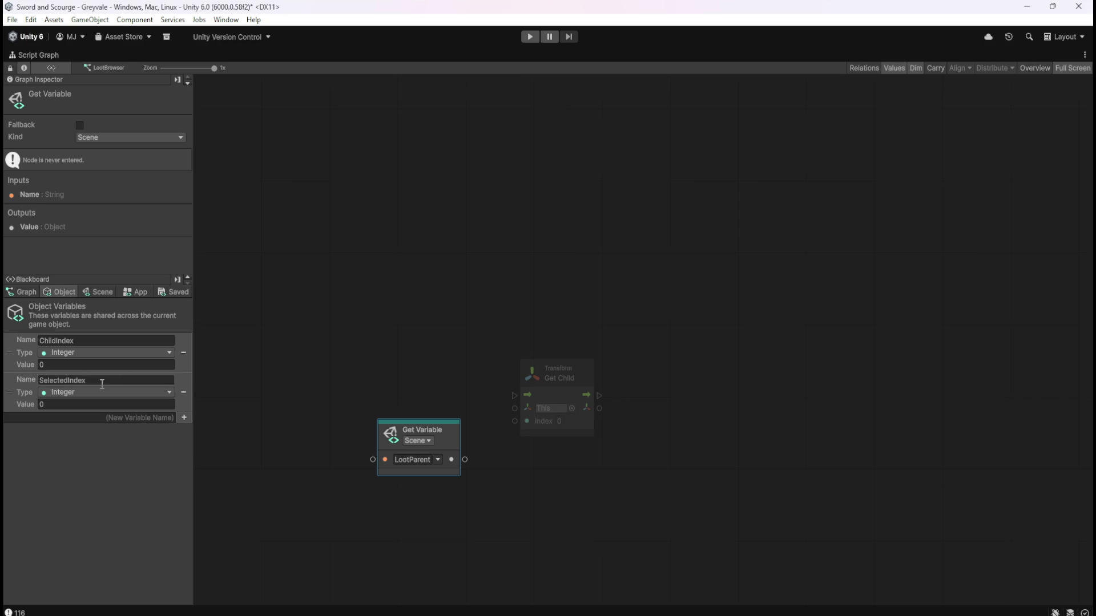
left_click(46, 380)
key("Home")
double_click(44, 380)
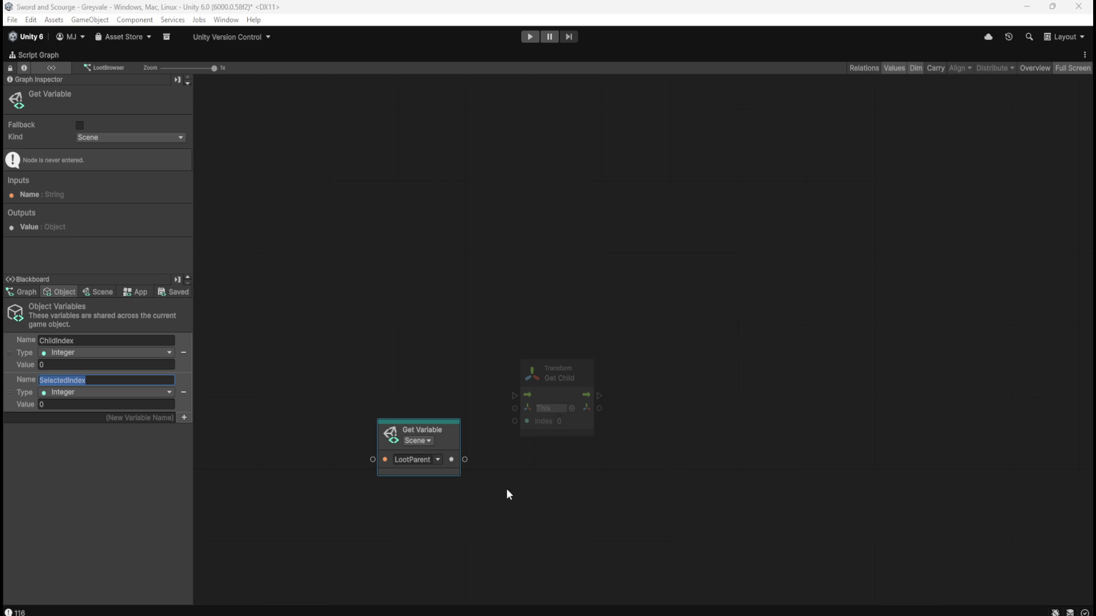
Step: Create a Transform Get Child Count node from the LootParent output via search 'get chil'
mouse_move(455, 441)
left_mouse_down()
mouse_move(426, 453)
mouse_move(488, 478)
left_mouse_up()
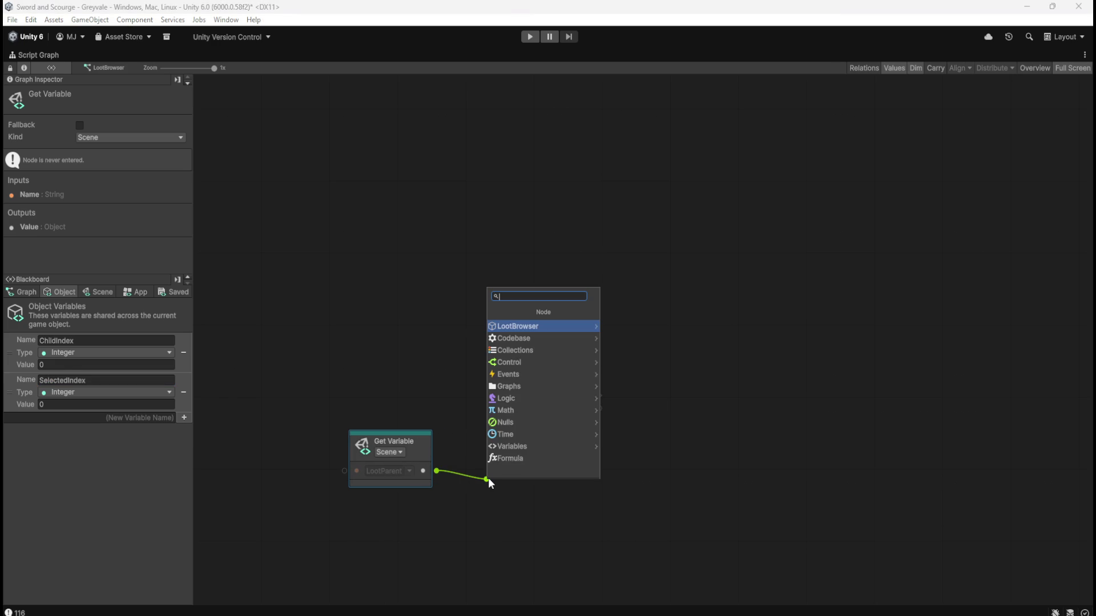
type("get chil")
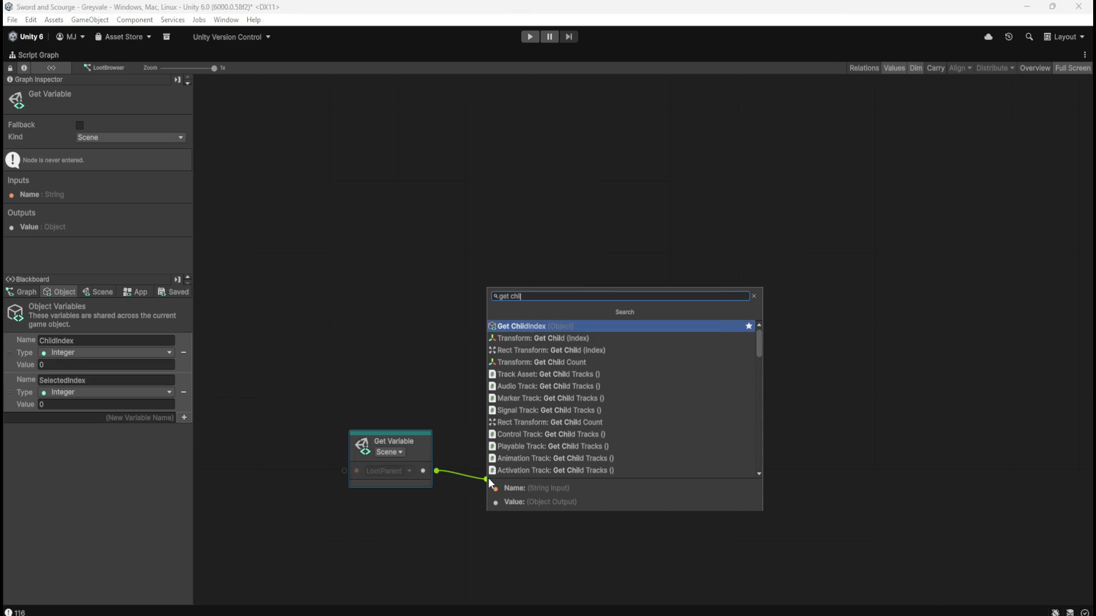
left_click(592, 367)
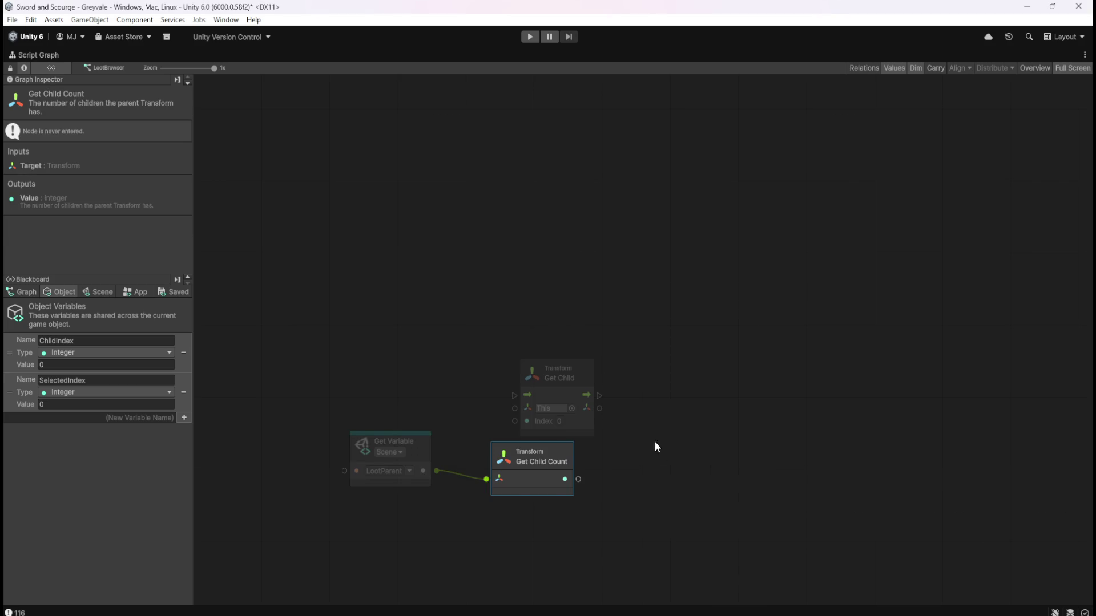
left_click_drag(509, 490, 503, 488)
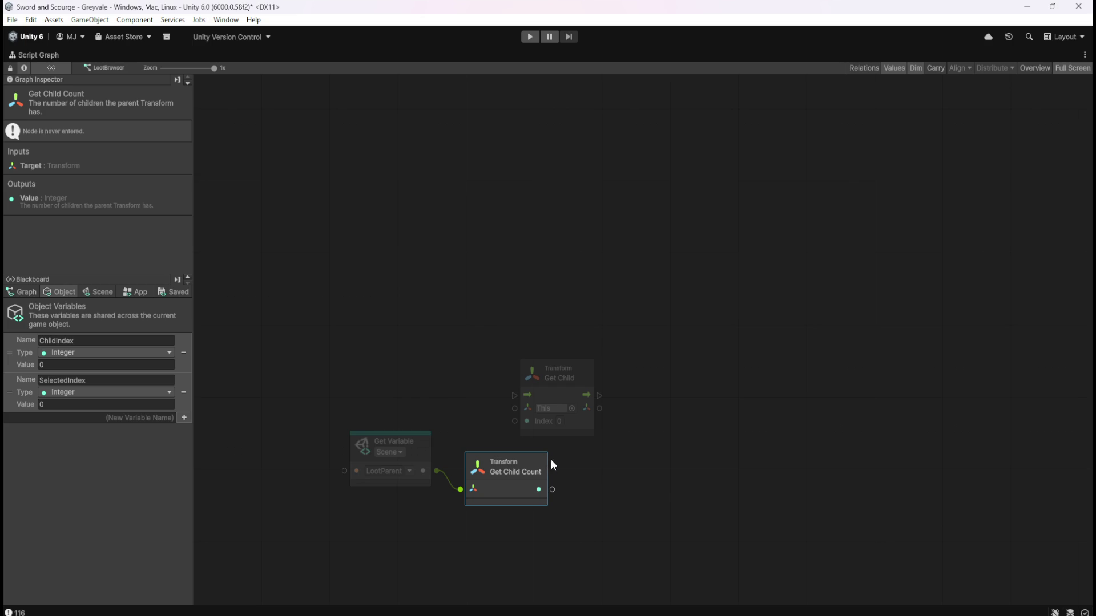
Step: Browse node options for the child count output, then cancel without adding anything
left_click_drag(553, 491, 591, 488)
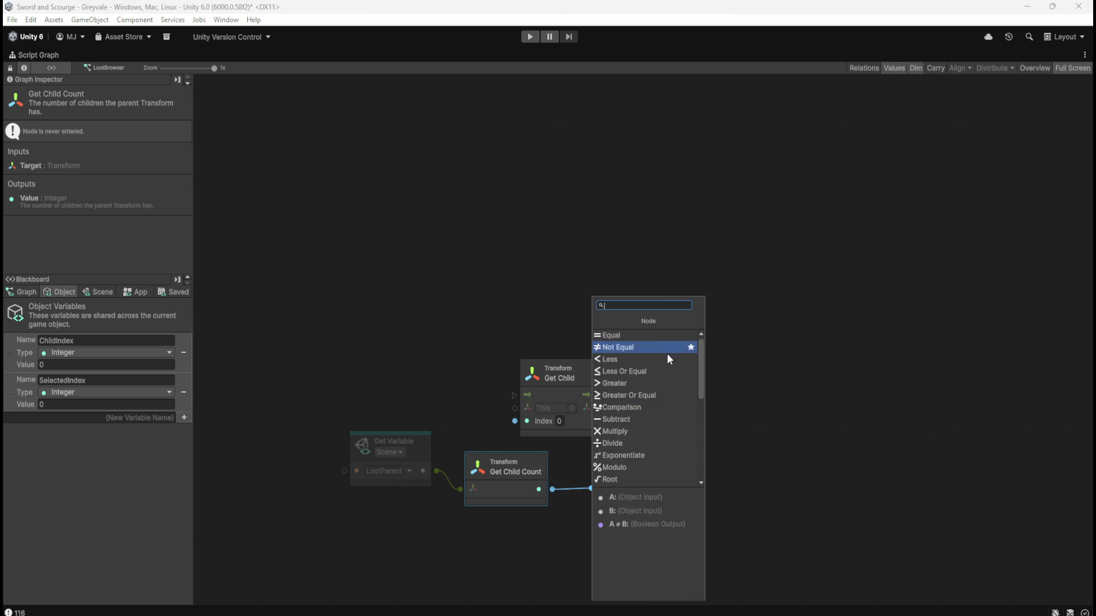
scroll(662, 358, "down", 5)
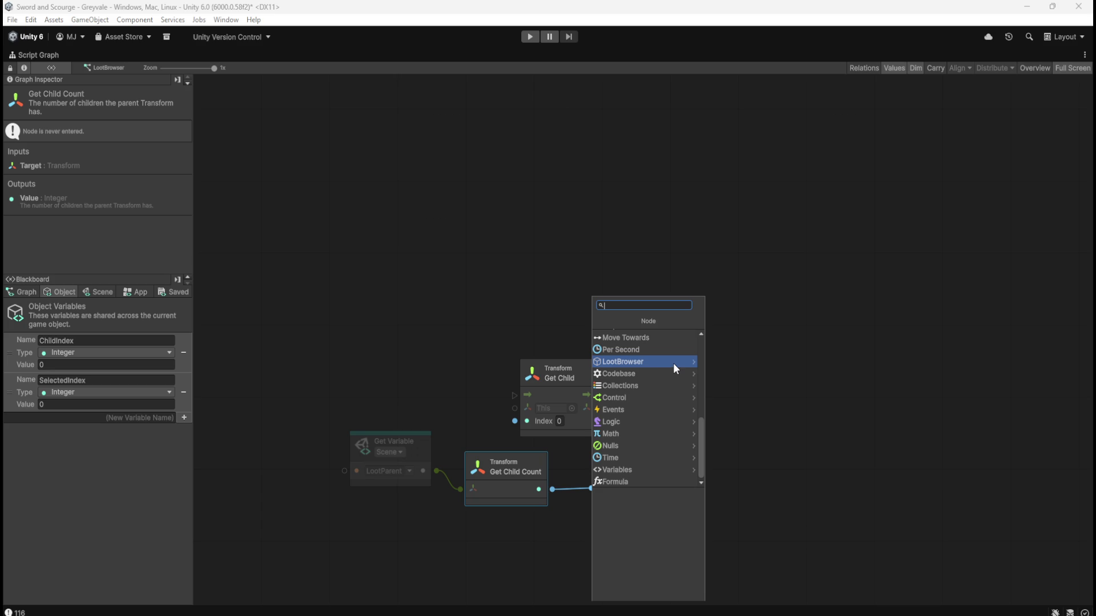
left_click(673, 363)
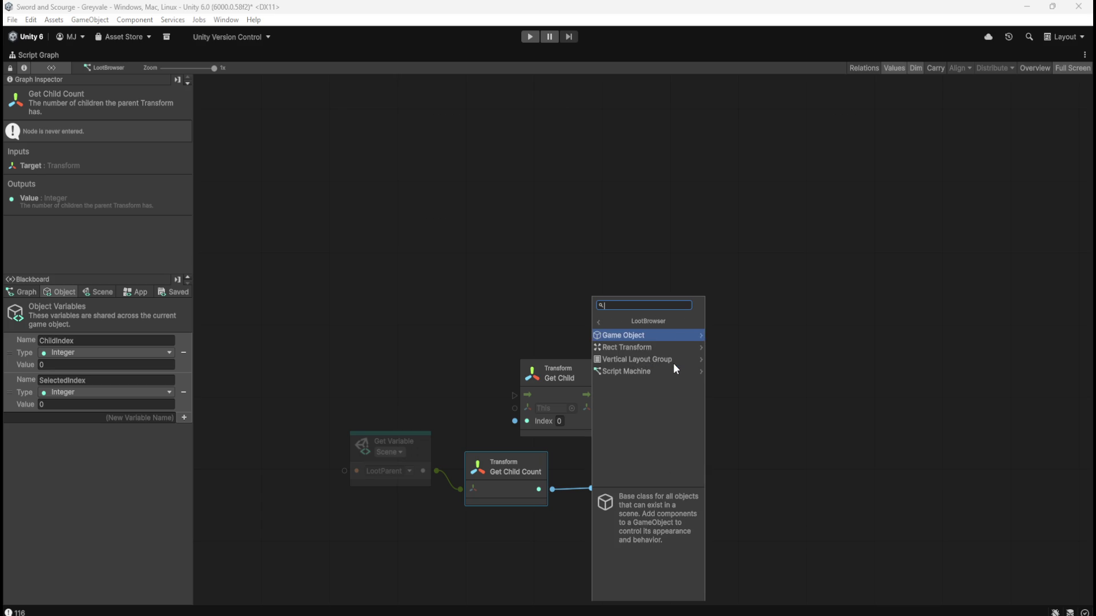
left_click(667, 336)
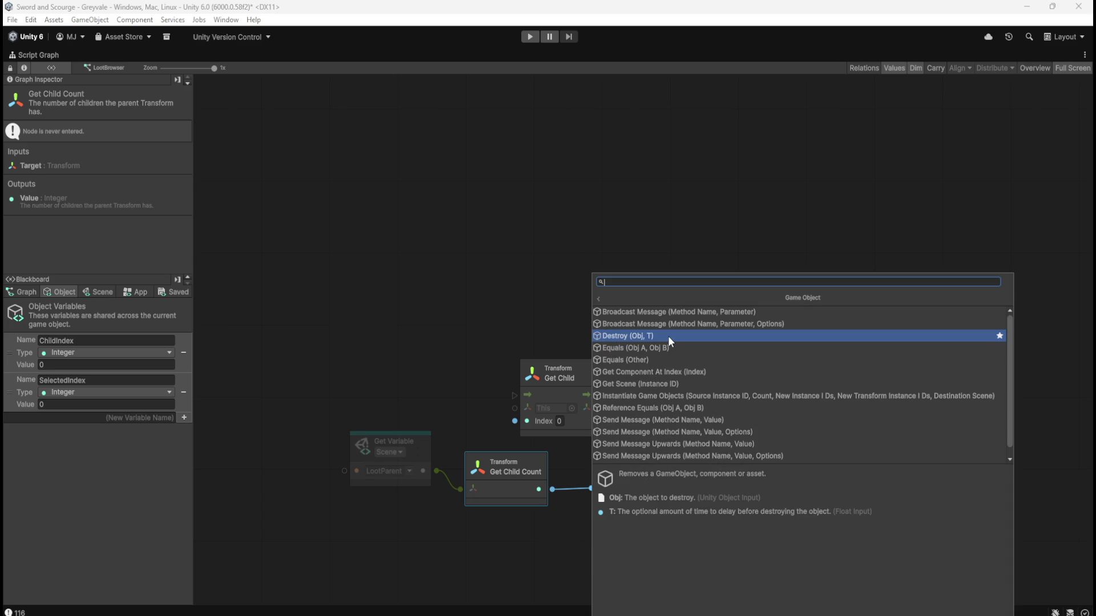
key("Escape")
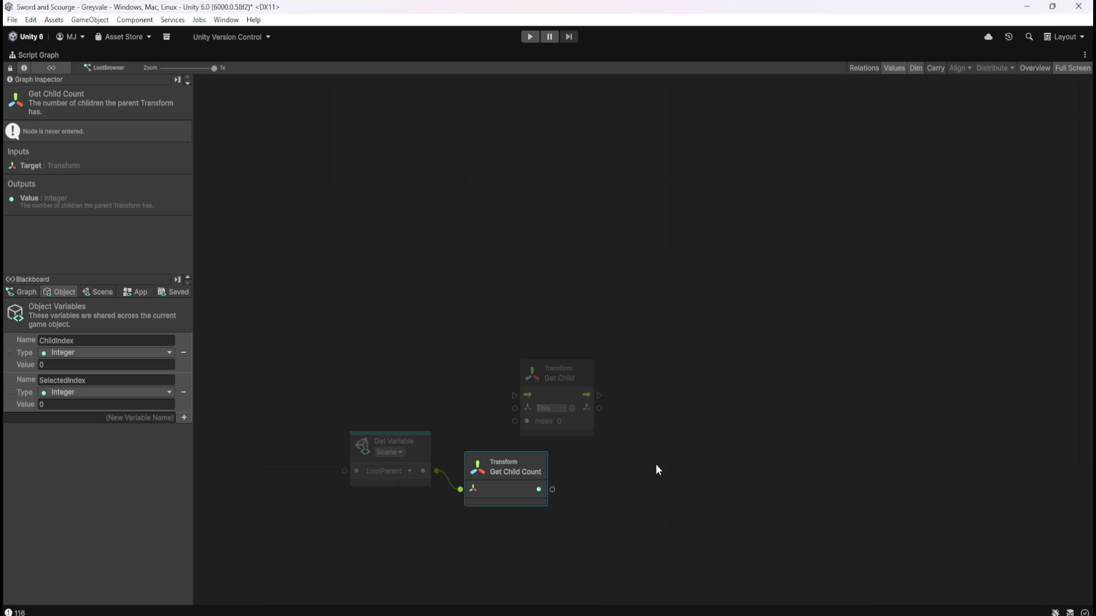
left_click(644, 454)
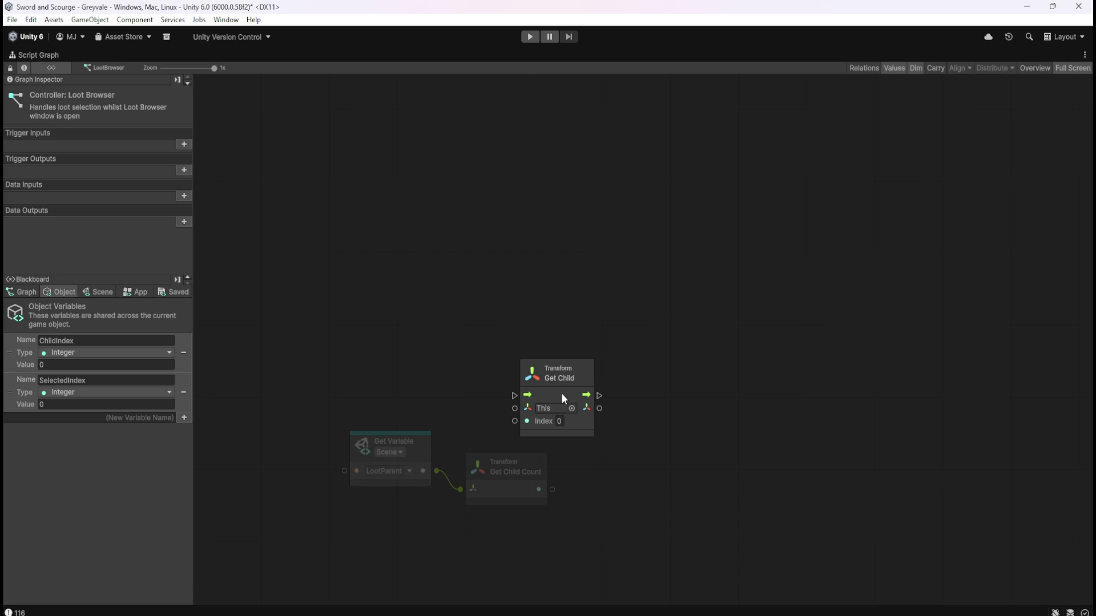
Step: Shift Get Child right and add a Switch On Integer node via search 'switch o'
left_click_drag(562, 397, 637, 389)
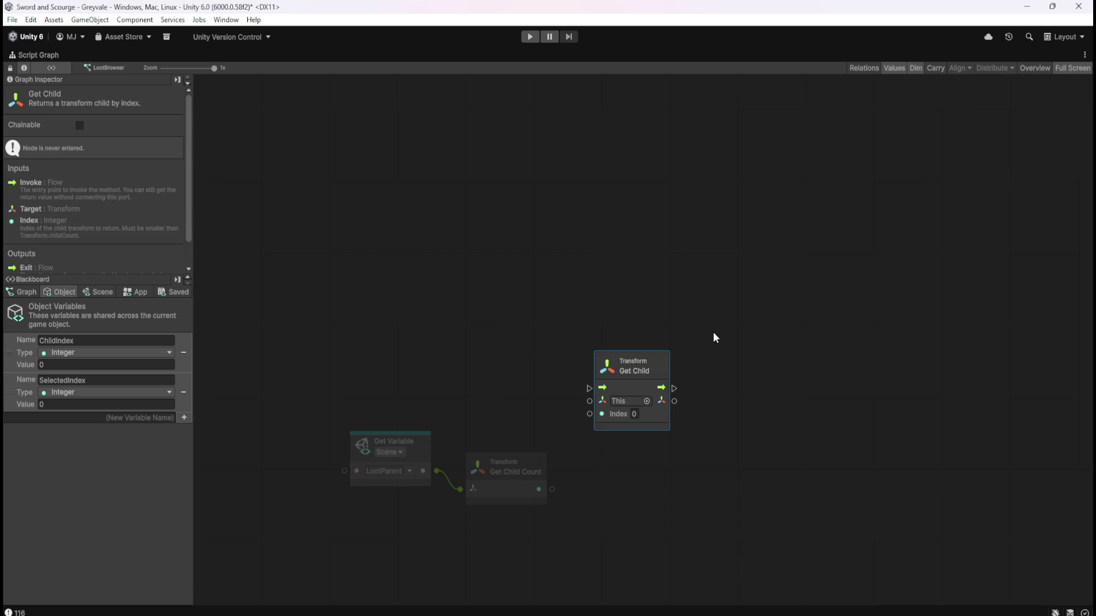
right_click(684, 468)
type("switch o")
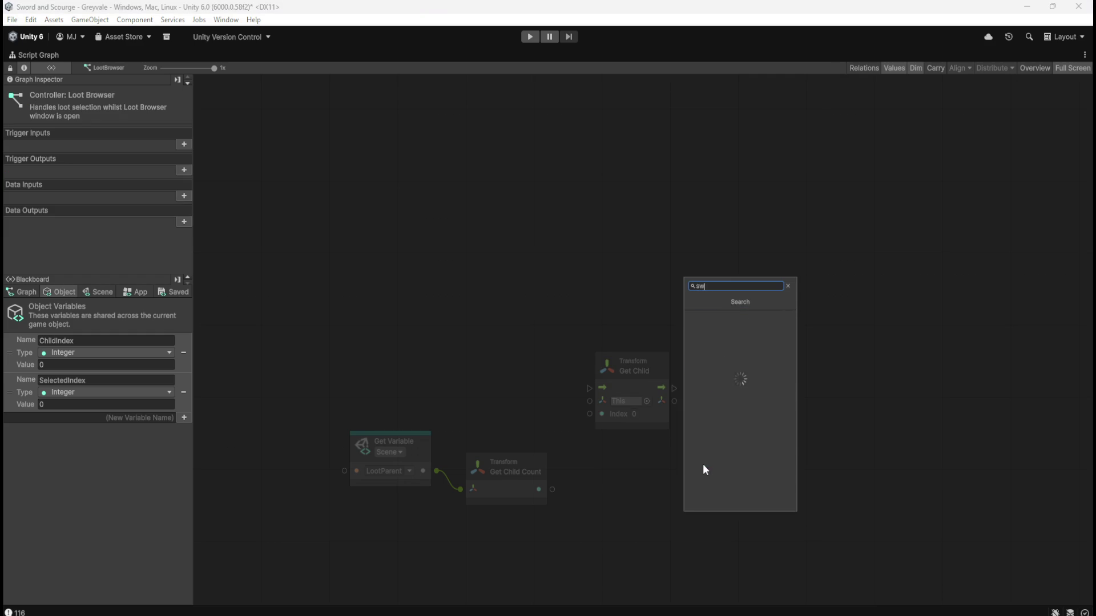
key("Down")
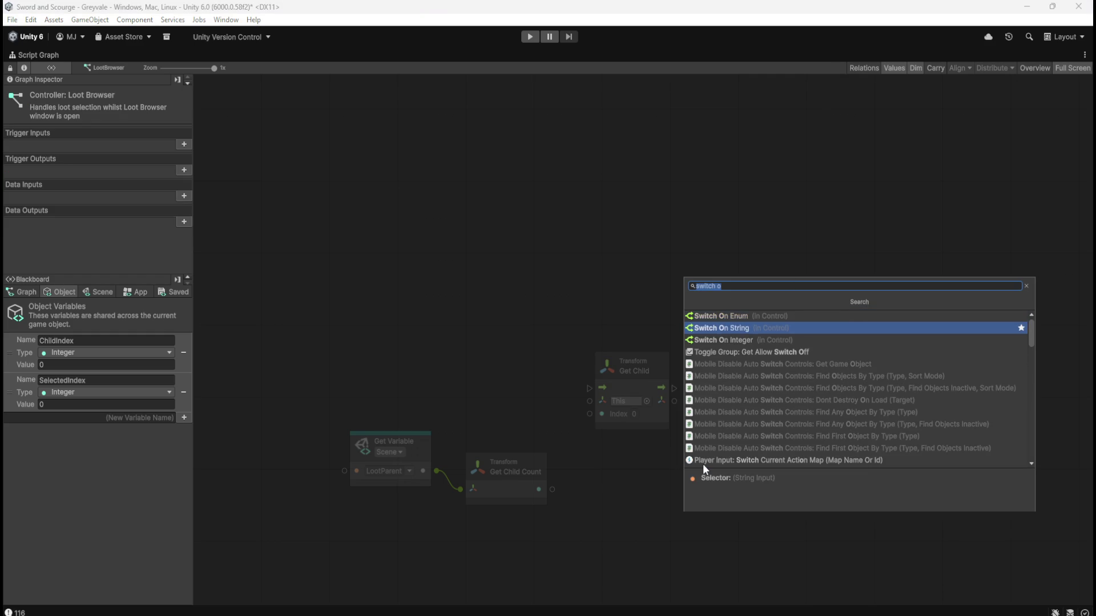
key("Down")
key("Return")
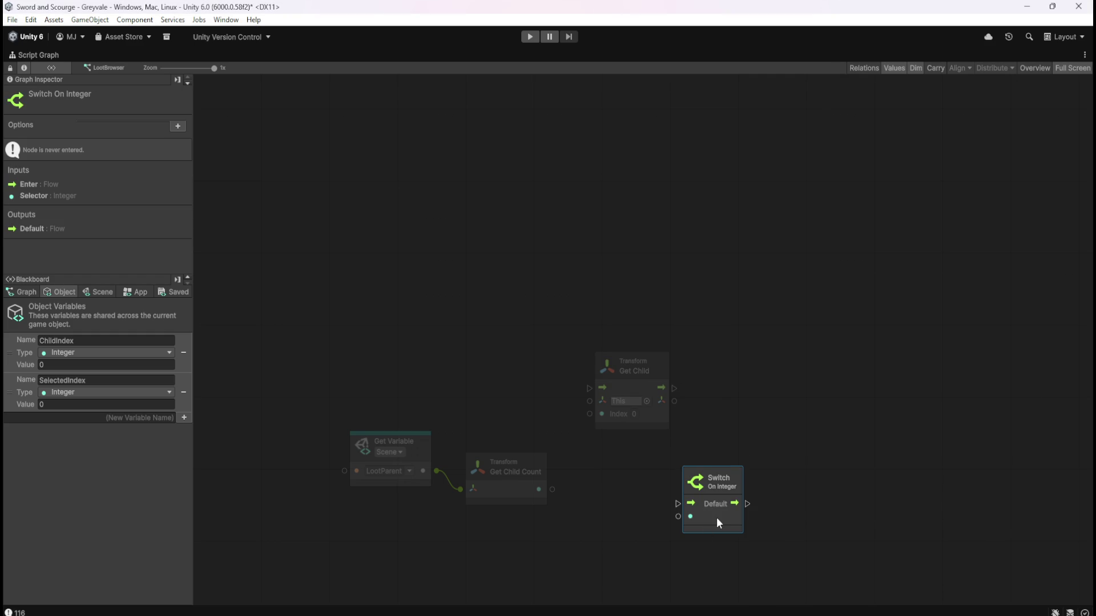
Step: Add and remove a 0 case, leaving only Default, and place the switch above Get Child
left_click(177, 127)
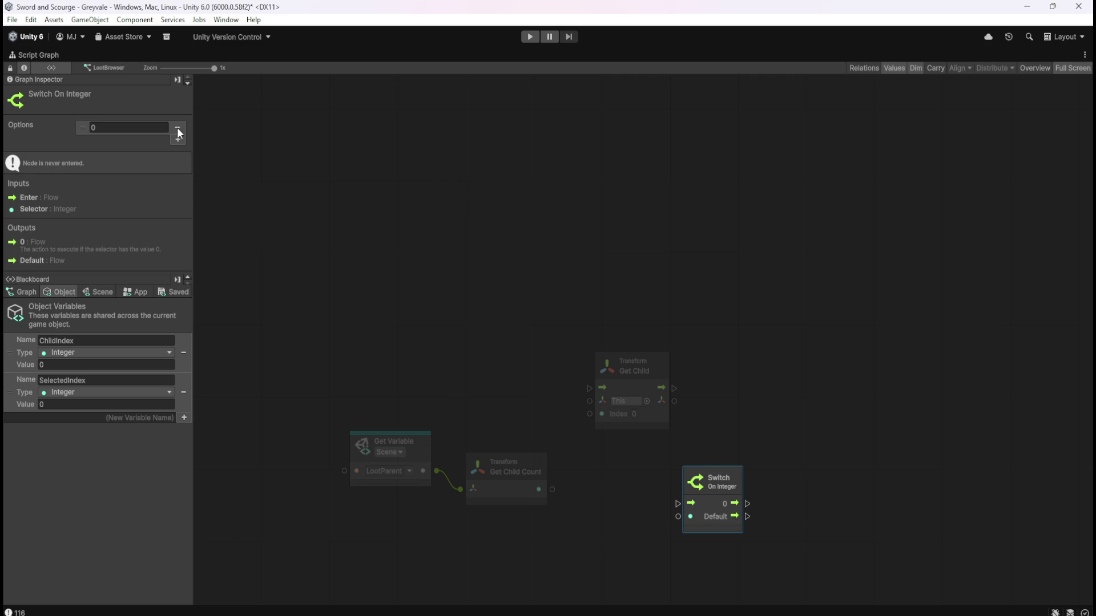
left_click(178, 127)
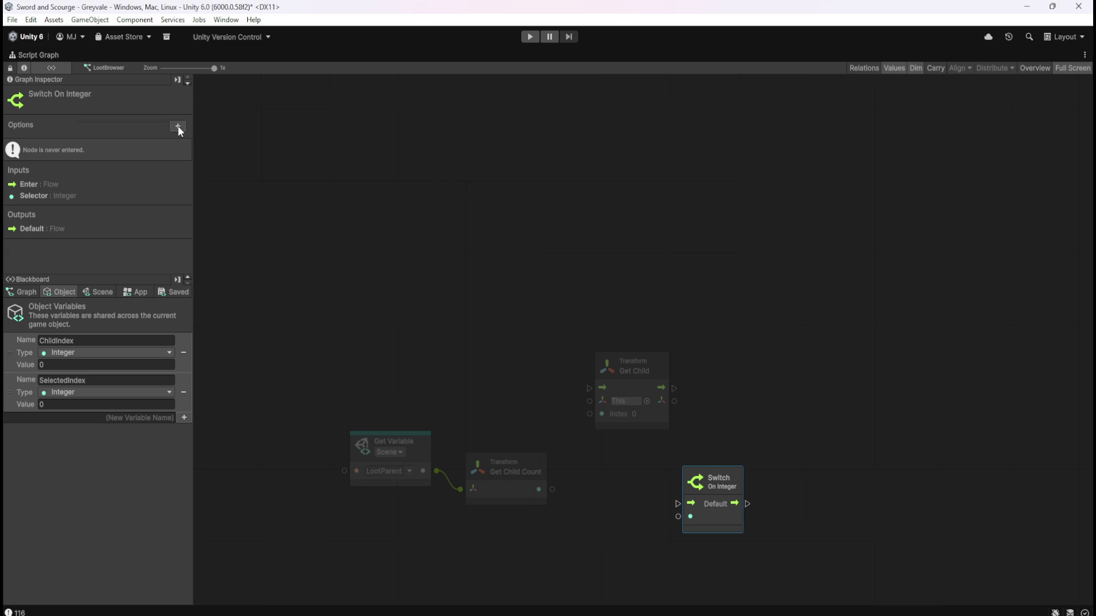
left_click(178, 127)
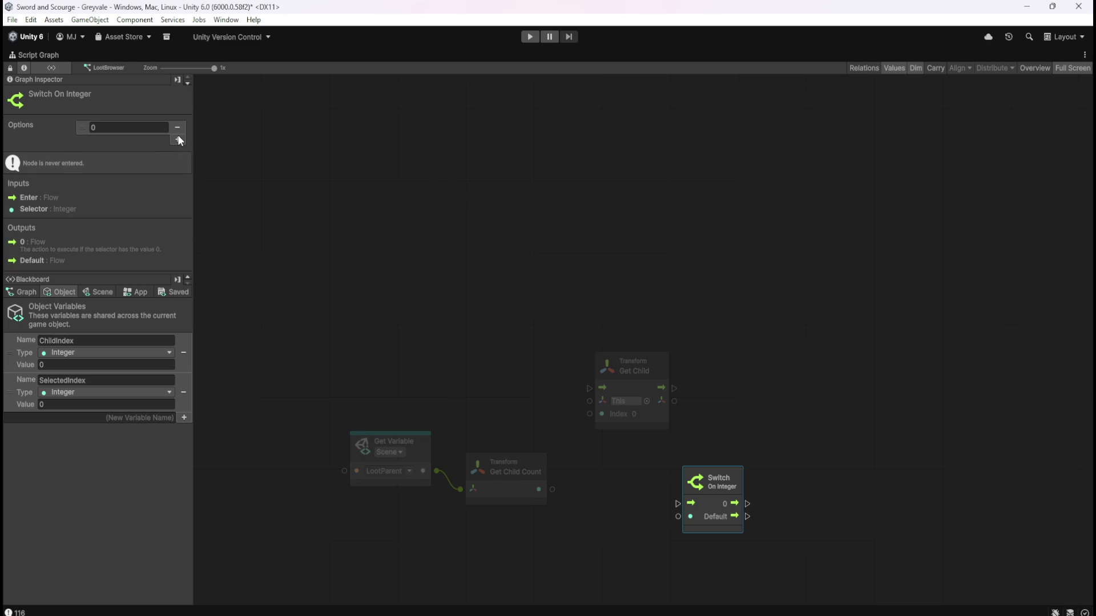
left_click(178, 126)
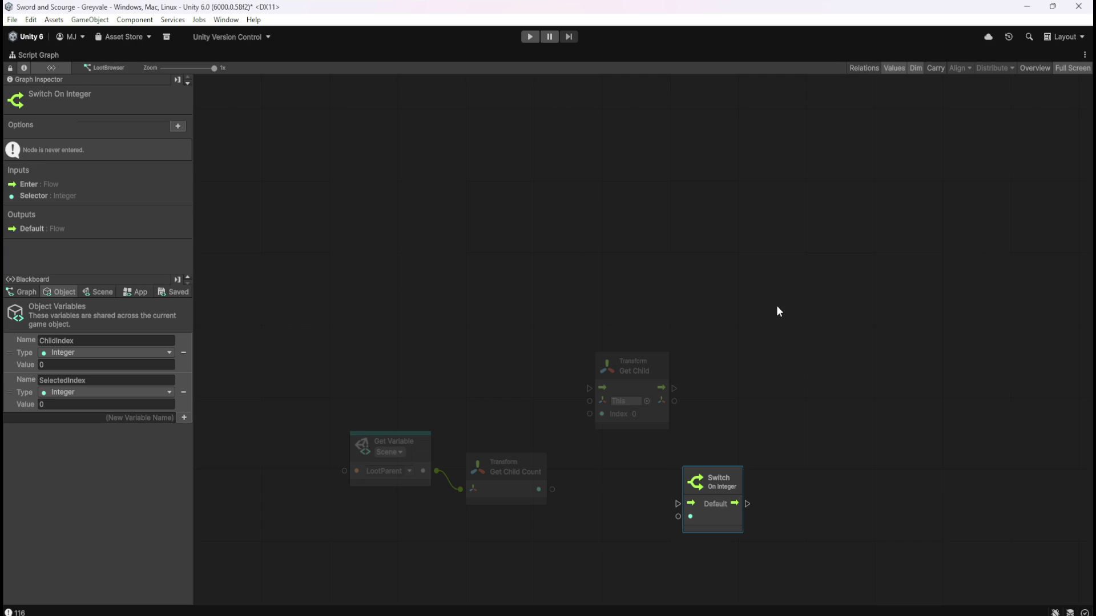
left_click(773, 354)
left_click(725, 520)
mouse_move(727, 527)
left_mouse_down()
mouse_move(546, 337)
mouse_move(567, 288)
left_mouse_up()
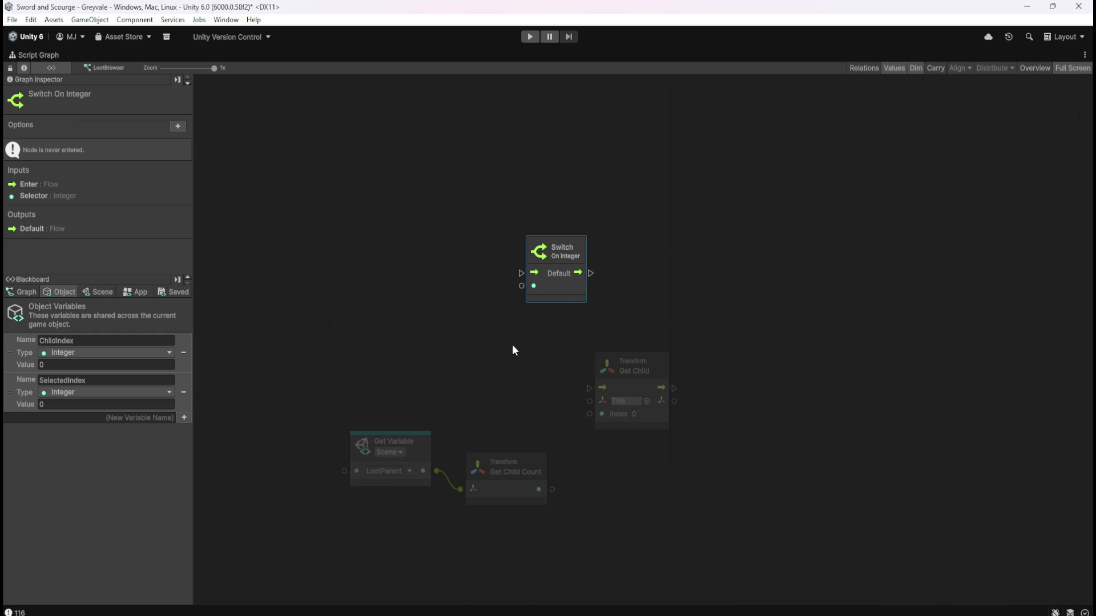
left_click_drag(559, 367, 663, 352)
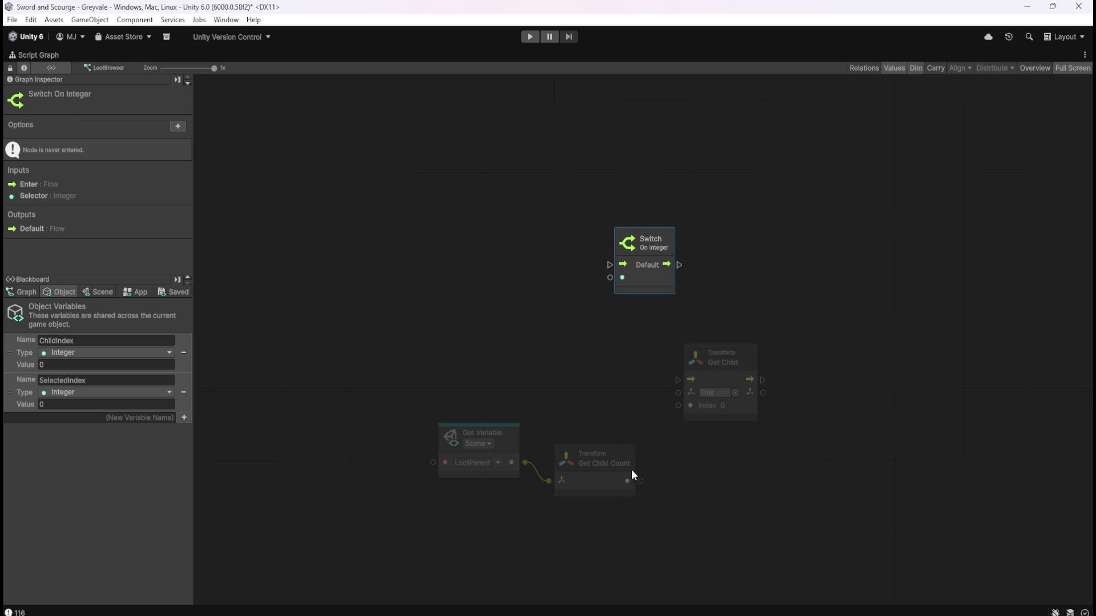
Step: Move the LootParent Get Variable and Get Child Count nodes together to the left of the Switch
left_click_drag(641, 482, 607, 278)
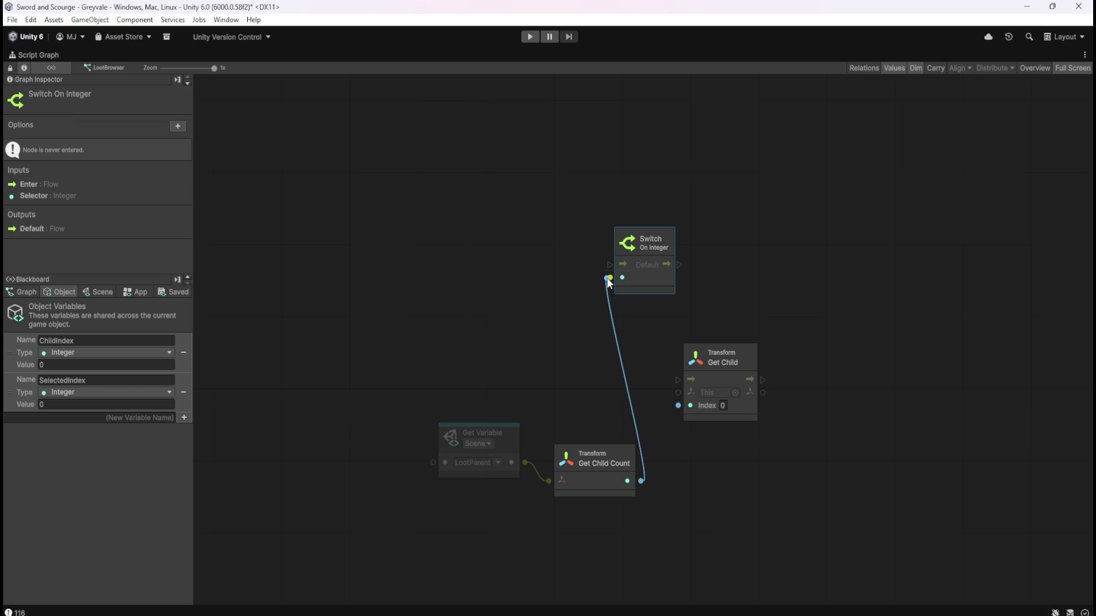
left_click_drag(607, 277, 600, 361)
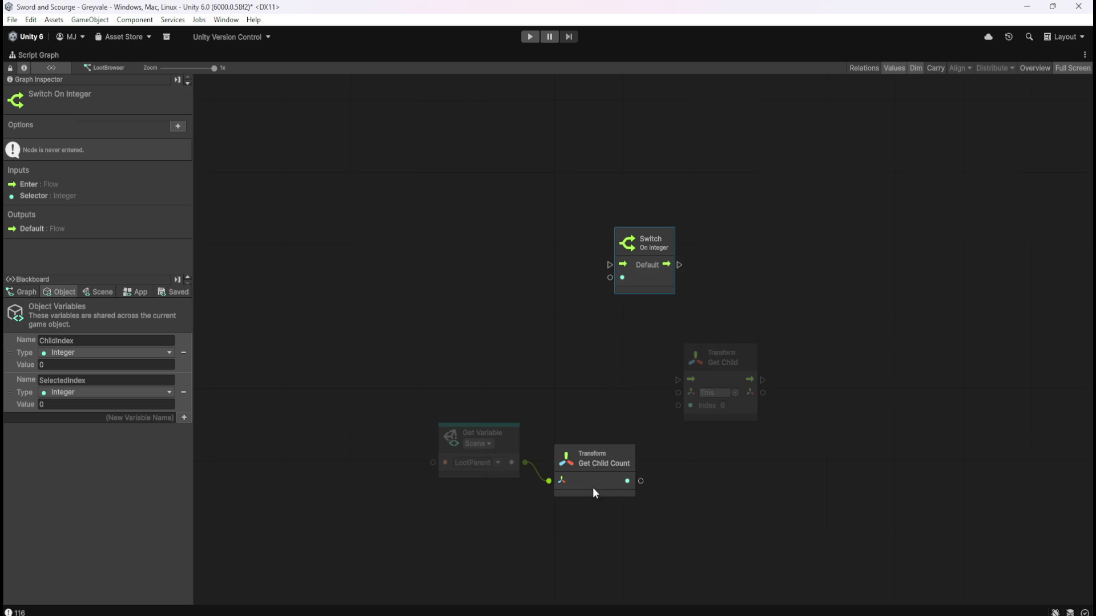
left_click_drag(593, 486, 591, 478)
mouse_move(499, 408)
left_mouse_down()
mouse_move(605, 482)
mouse_move(503, 372)
left_mouse_up()
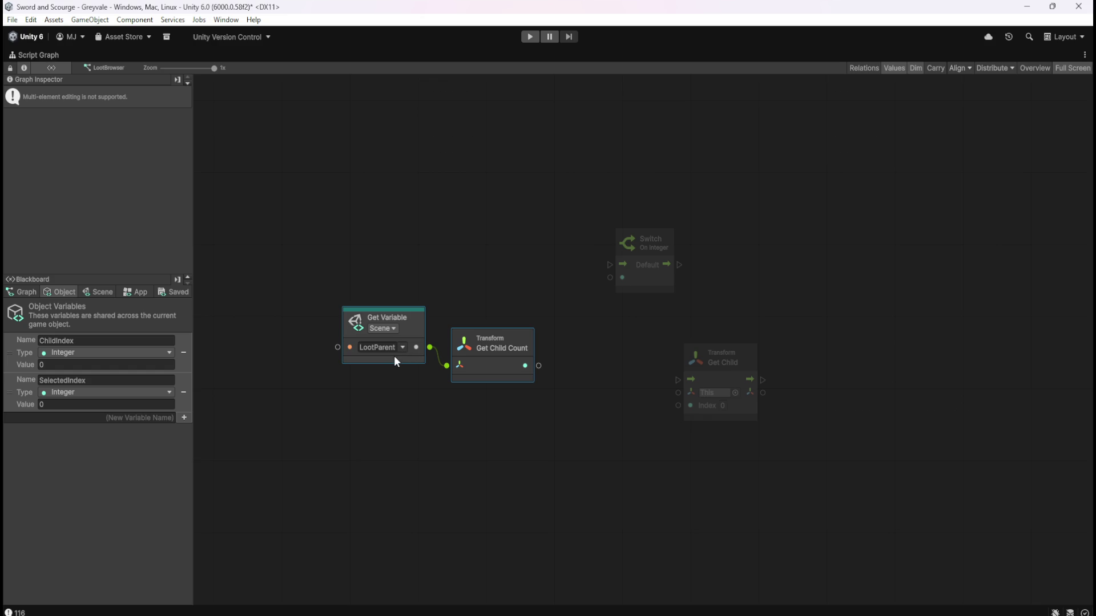
Step: Check the Blackboard's Scene variables, return to the Graph variables, and nudge the two nodes down
left_click(96, 293)
mouse_move(186, 320)
left_mouse_down()
mouse_move(227, 549)
mouse_move(222, 596)
left_mouse_up()
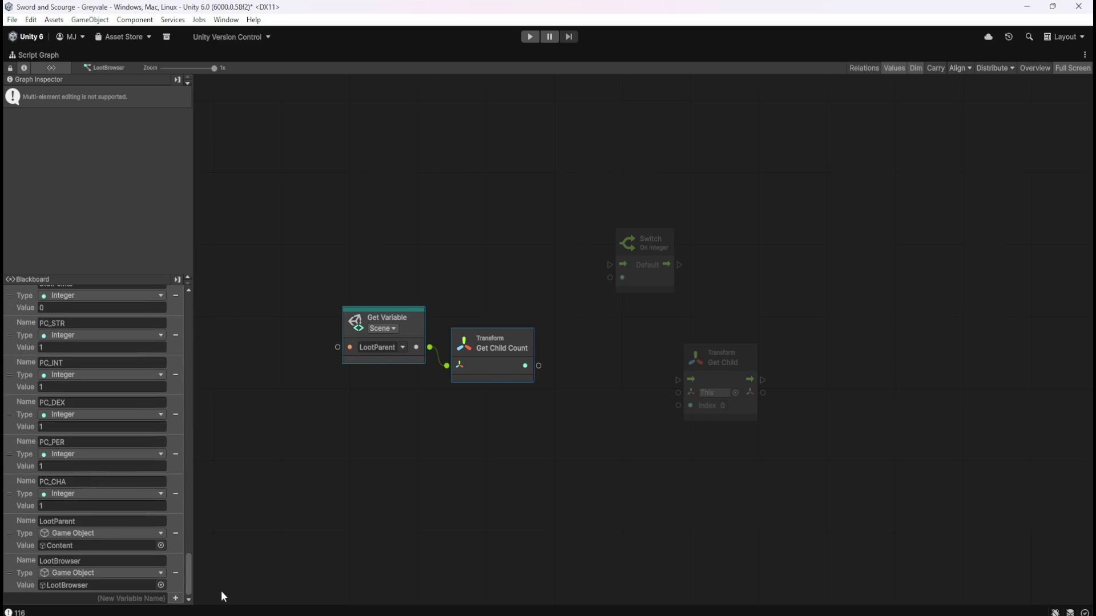
left_click_drag(221, 590, 286, 274)
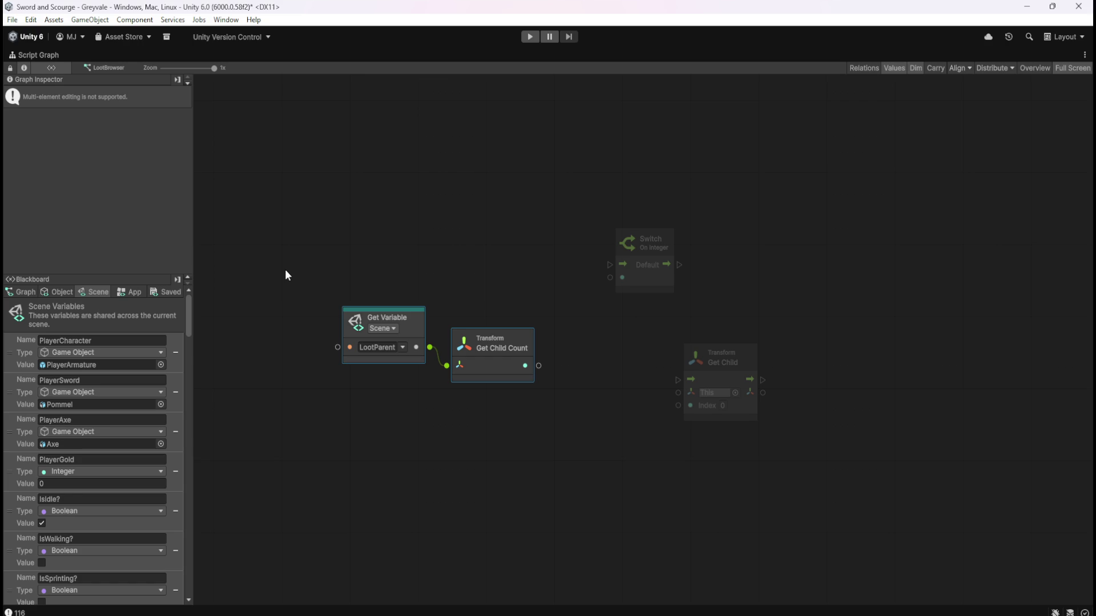
left_click(31, 292)
left_click(479, 278)
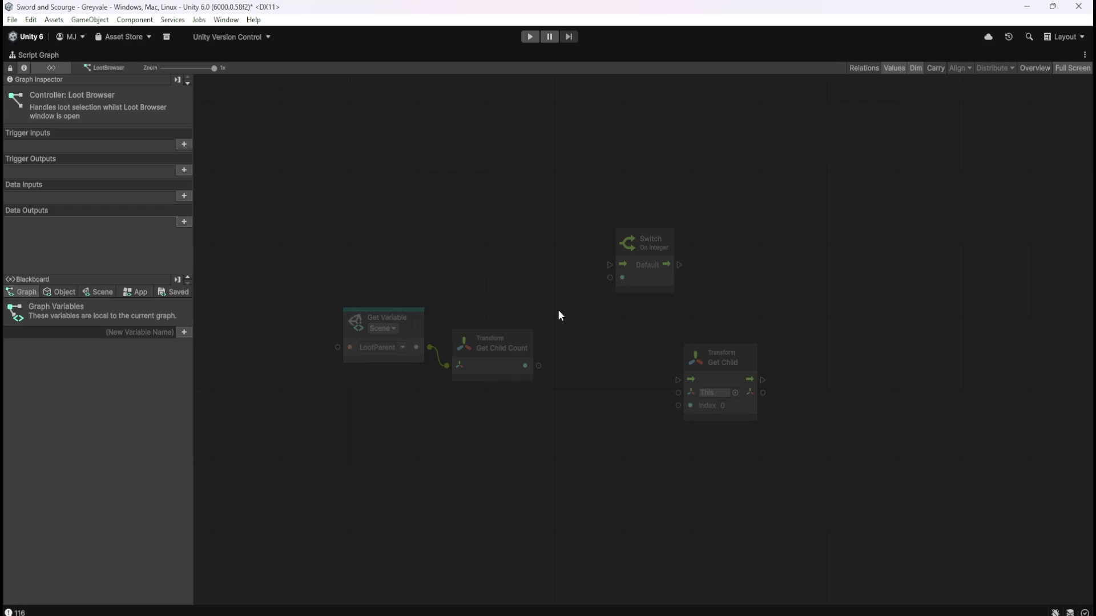
left_click_drag(474, 365, 475, 391)
left_click(417, 244)
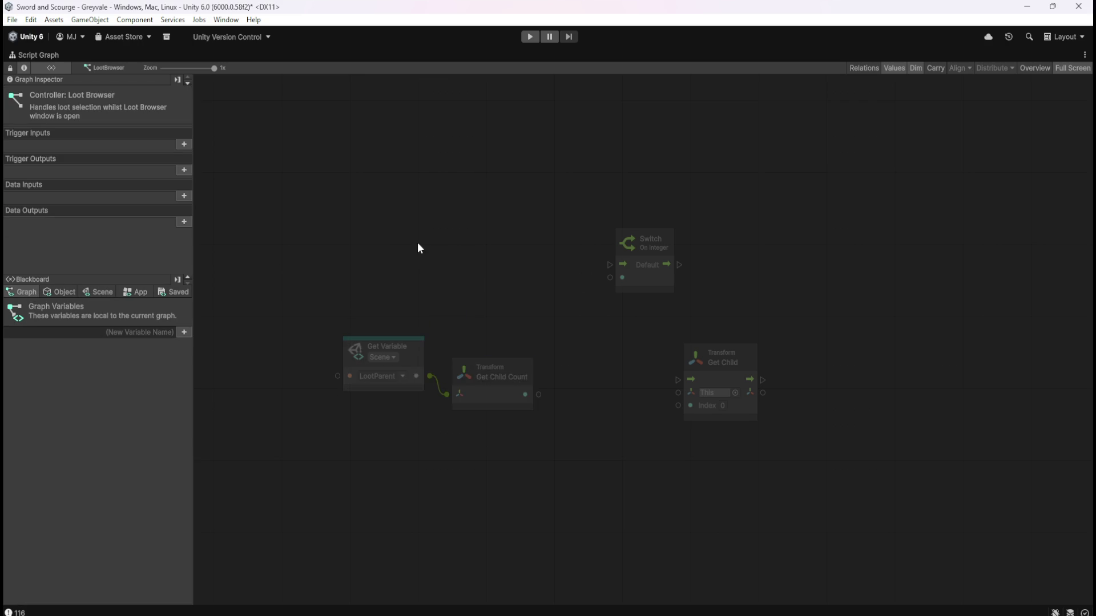
Step: Add an On Mouse Up event node from a 'mouse' search and shift it left
right_click(417, 244)
right_click(400, 231)
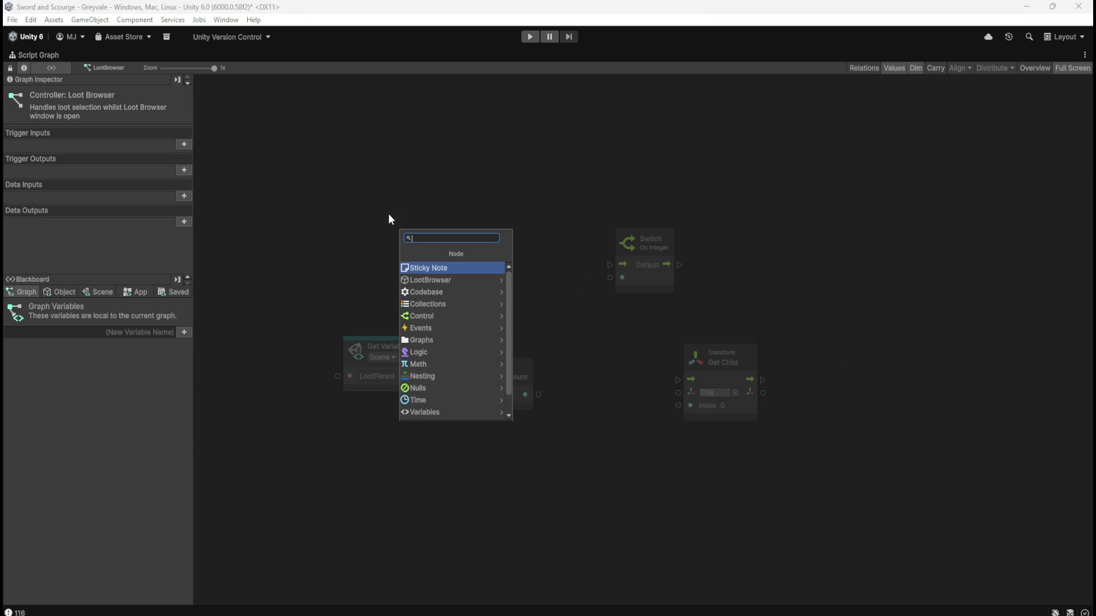
type("mouse")
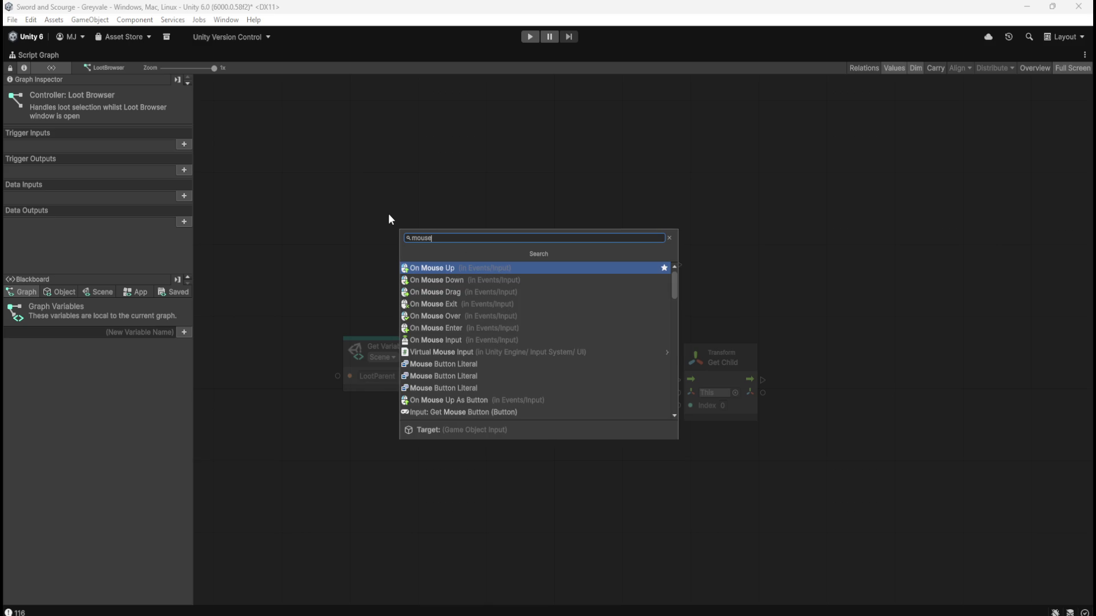
left_click(458, 268)
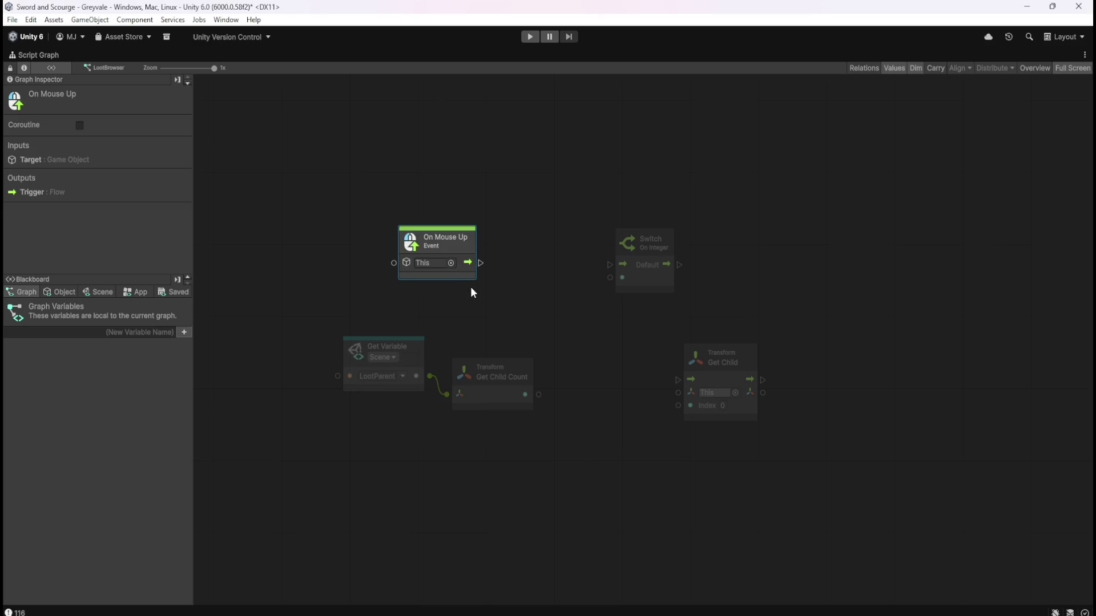
mouse_move(443, 253)
left_mouse_down()
mouse_move(438, 234)
mouse_move(404, 238)
left_mouse_up()
left_click(444, 296)
Step: Add an On Mouse Down event node and line it up below On Mouse Up
right_click(399, 483)
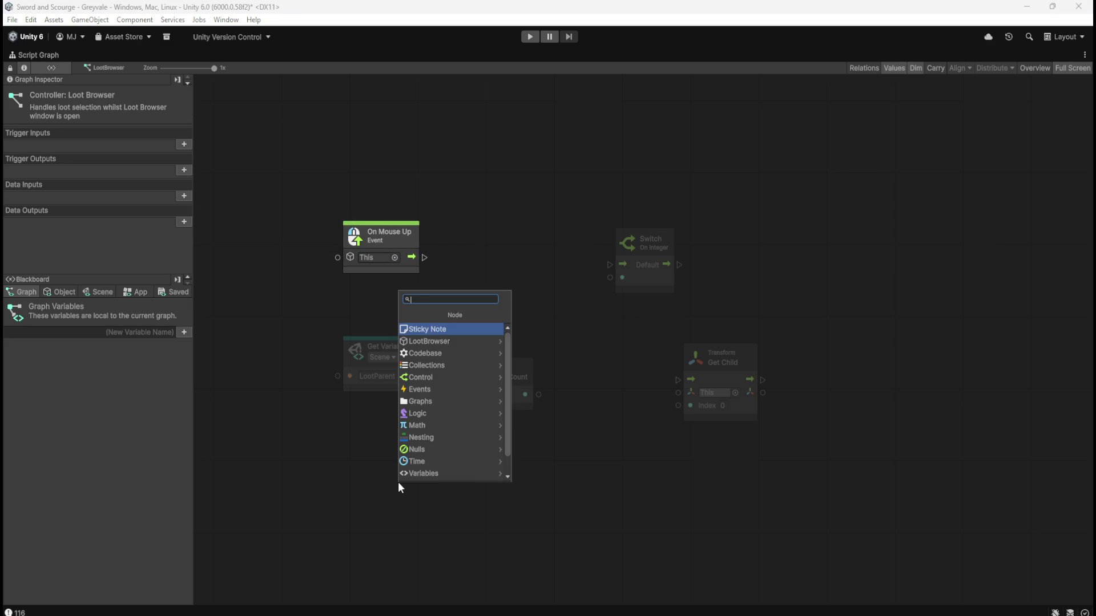
type("mouse down")
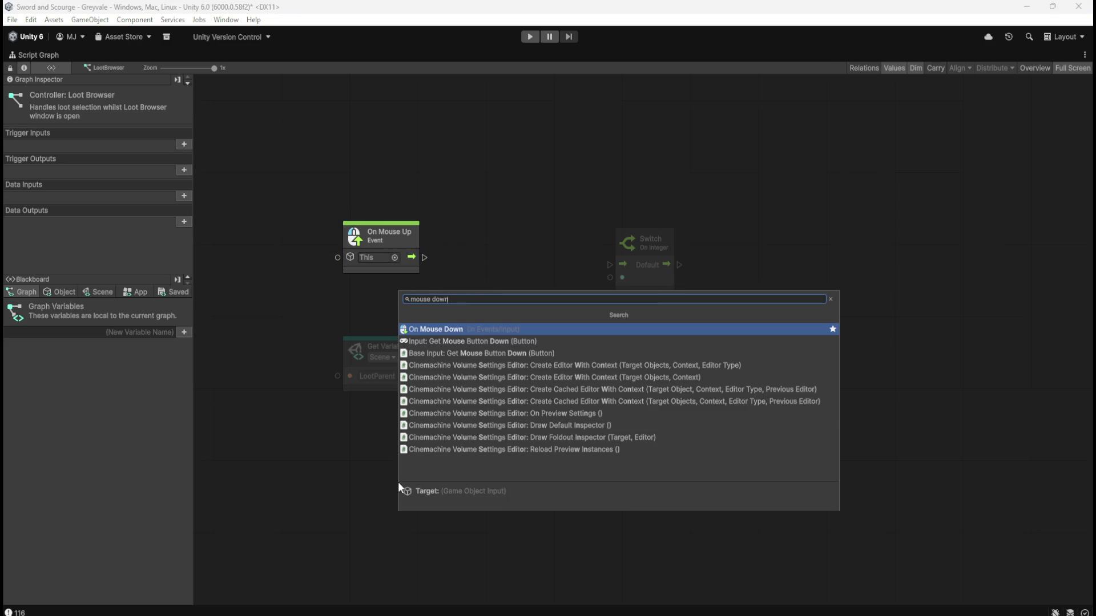
left_click(485, 330)
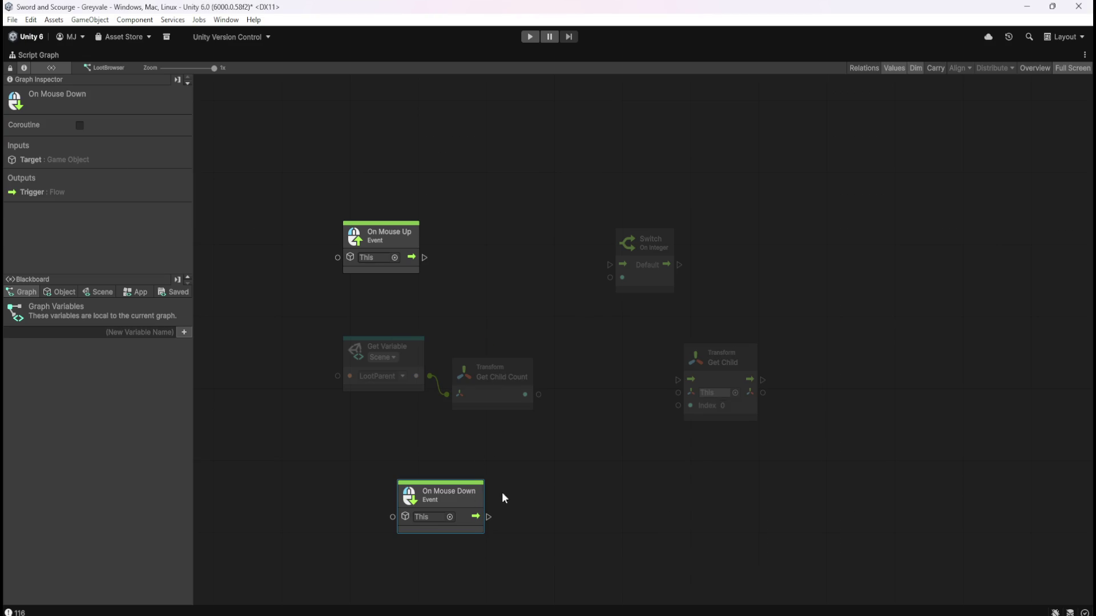
left_click_drag(477, 499, 419, 485)
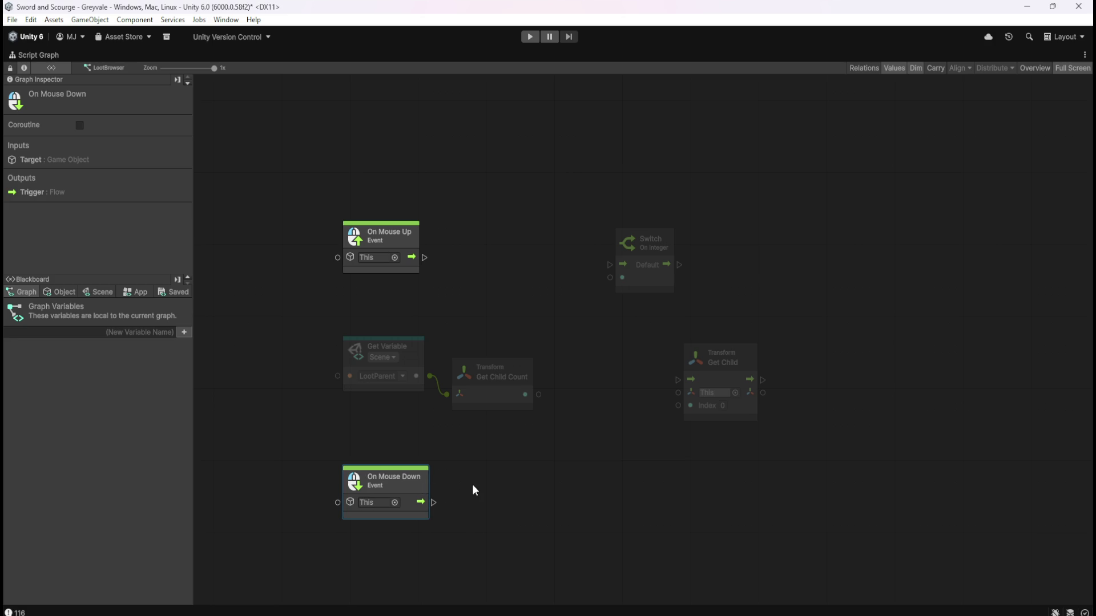
Step: Open Add Node and browse the results for a 'mouse' search
right_click(489, 485)
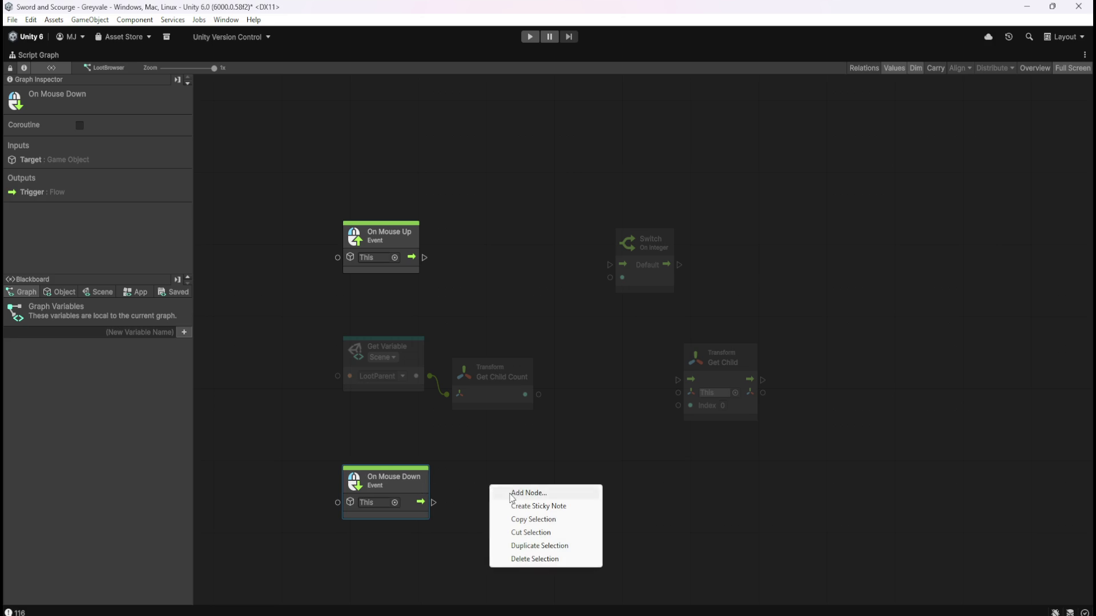
left_click(510, 492)
type("mouse whee")
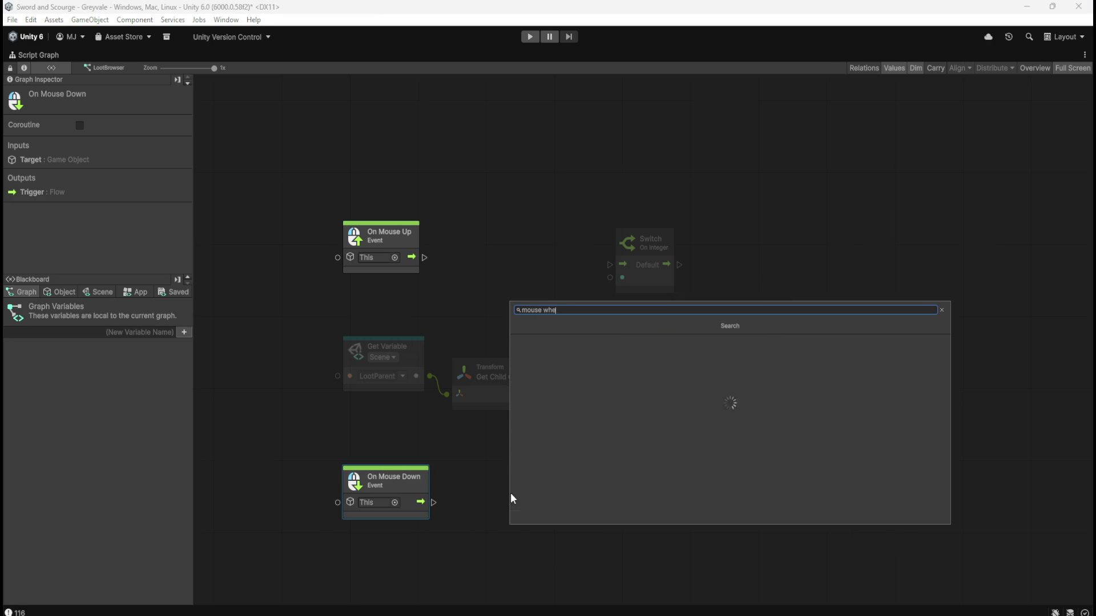
key("BackSpace")
key("BackSpace")
key("BackSpace")
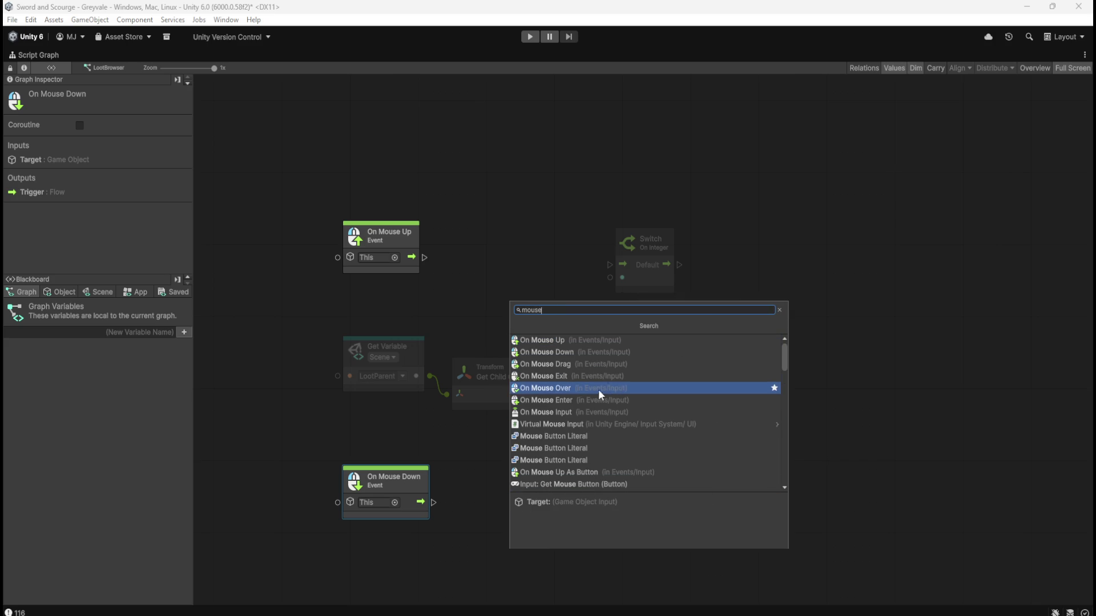
scroll(597, 407, "down", 1)
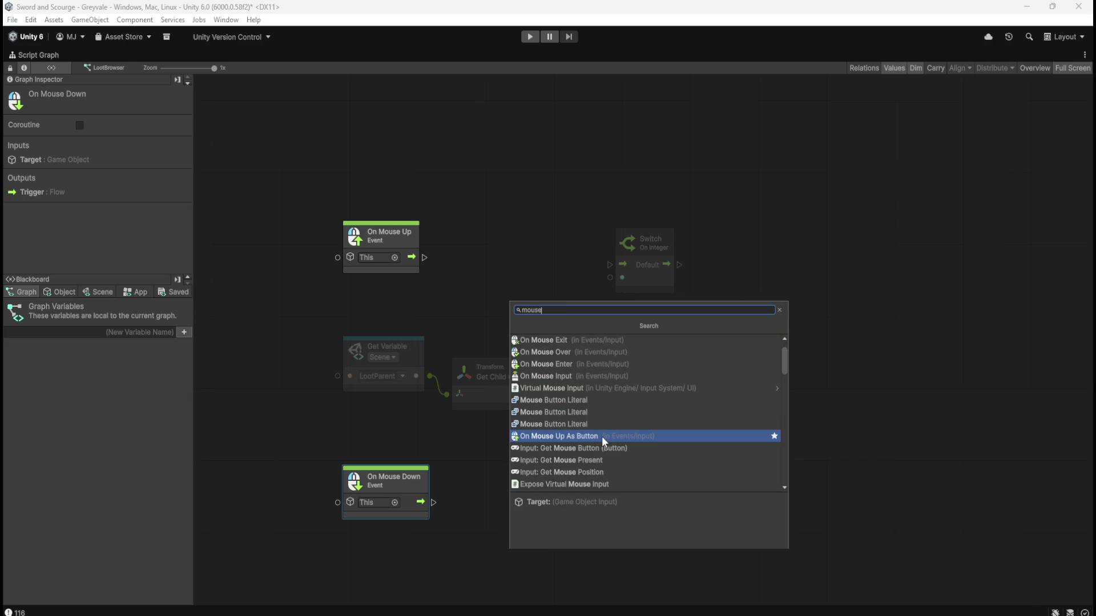
scroll(601, 436, "down", 3)
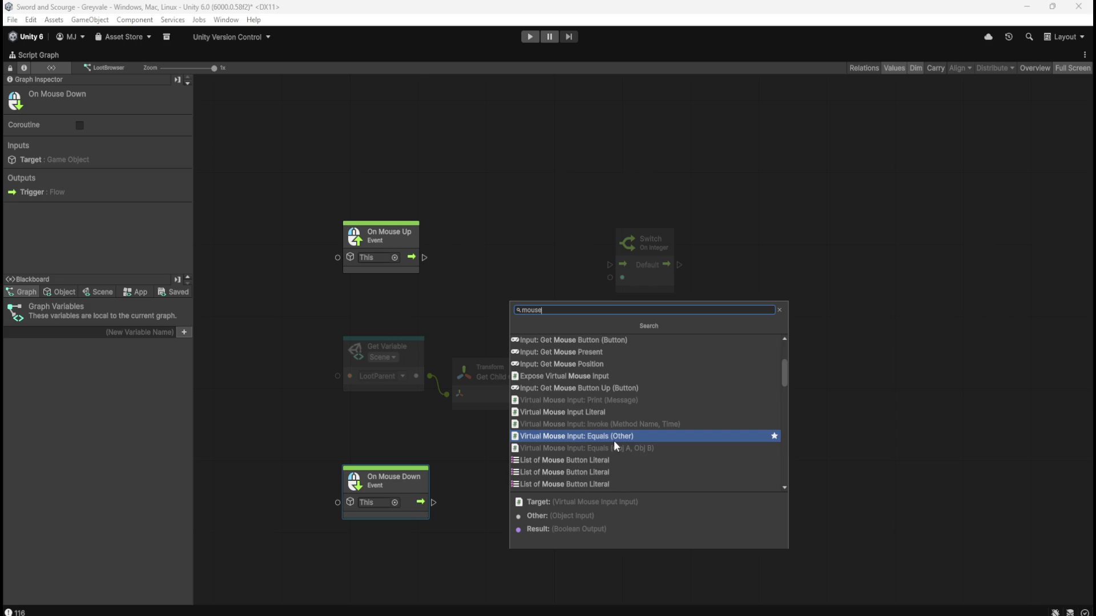
scroll(614, 440, "up", 4)
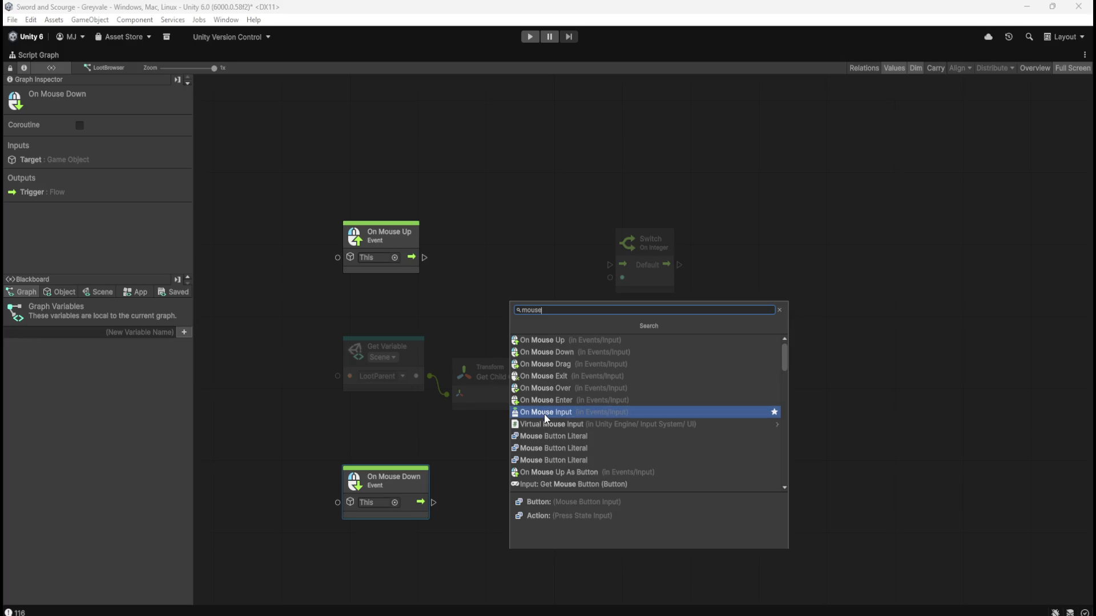
scroll(547, 412, "down", 6)
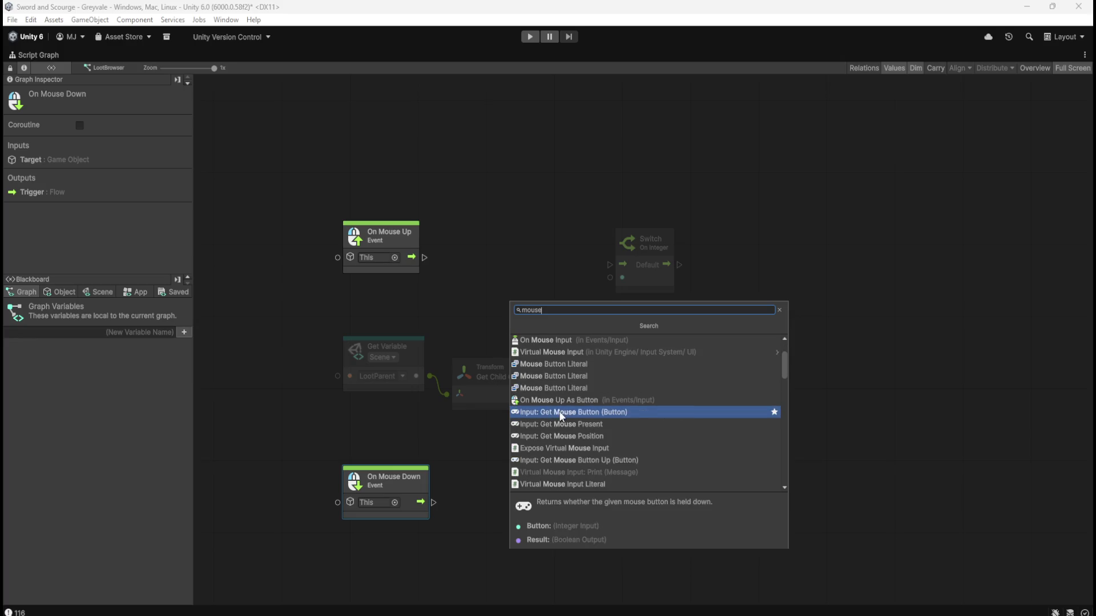
scroll(602, 416, "down", 10)
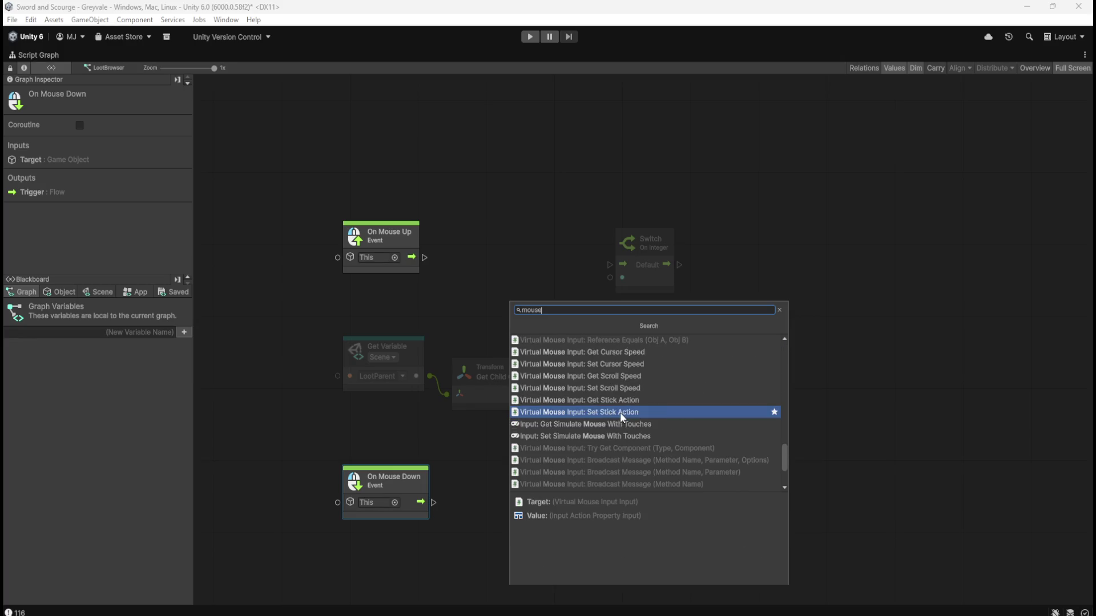
mouse_move(782, 467)
left_mouse_down()
mouse_move(793, 371)
mouse_move(780, 321)
left_mouse_up()
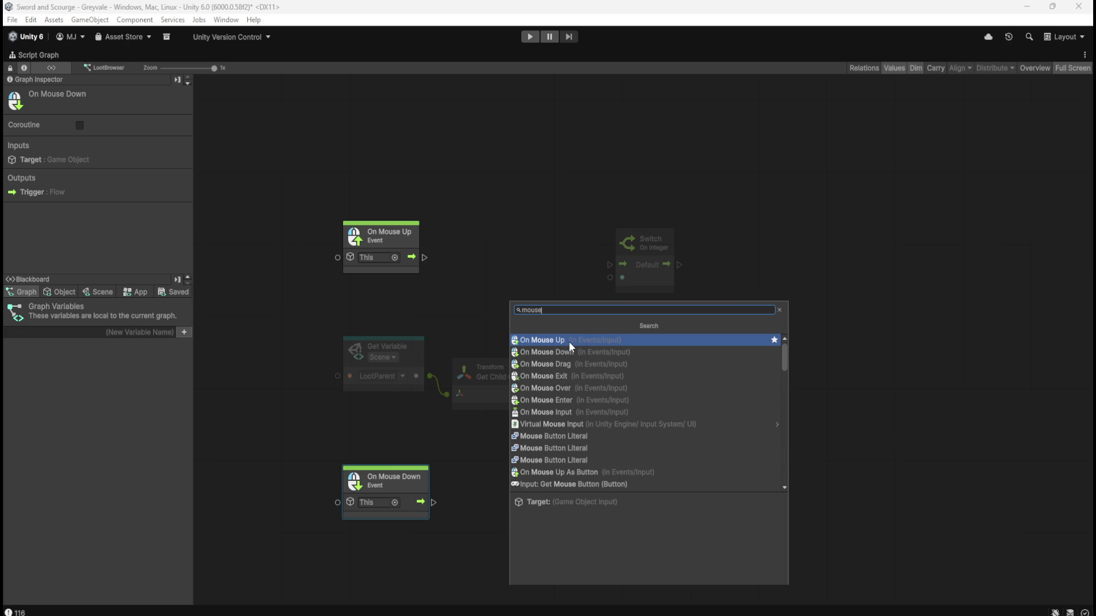
Step: Search the node finder for 'wheel', 'left mouse' and 'left button' to find a left-click node
key("BackSpace")
key("BackSpace")
key("BackSpace")
type("wheel")
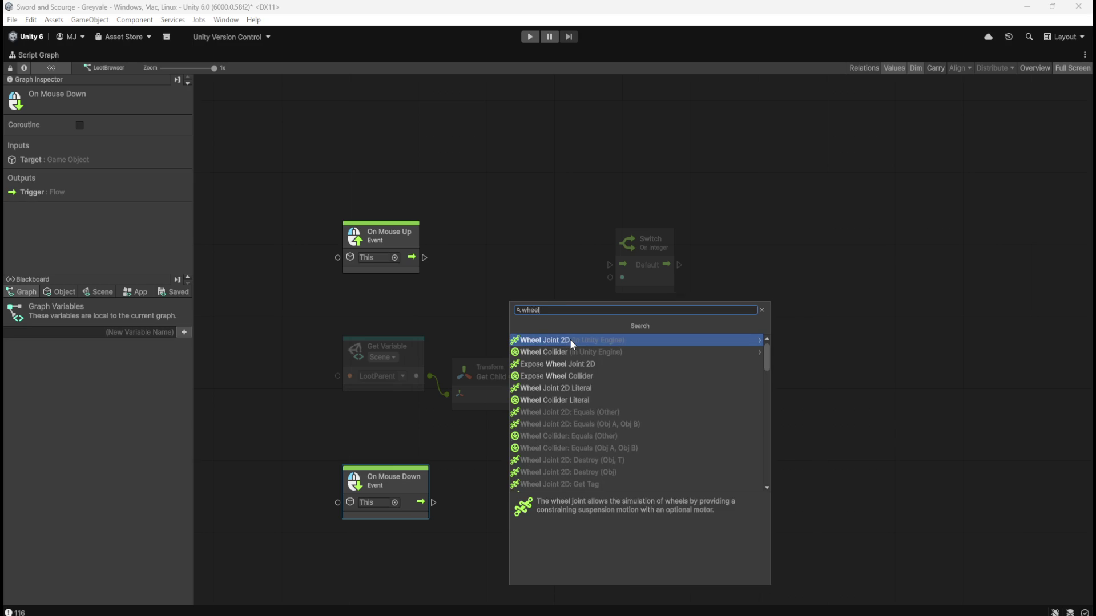
scroll(605, 365, "down", 5)
scroll(616, 370, "down", 8)
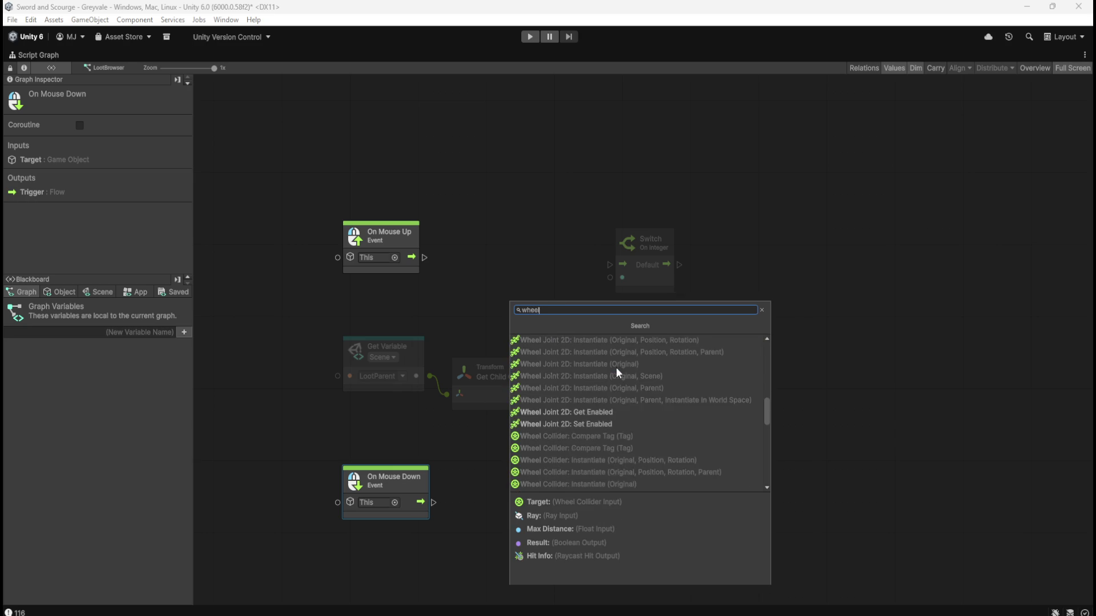
scroll(617, 371, "up", 10)
scroll(620, 386, "up", 4)
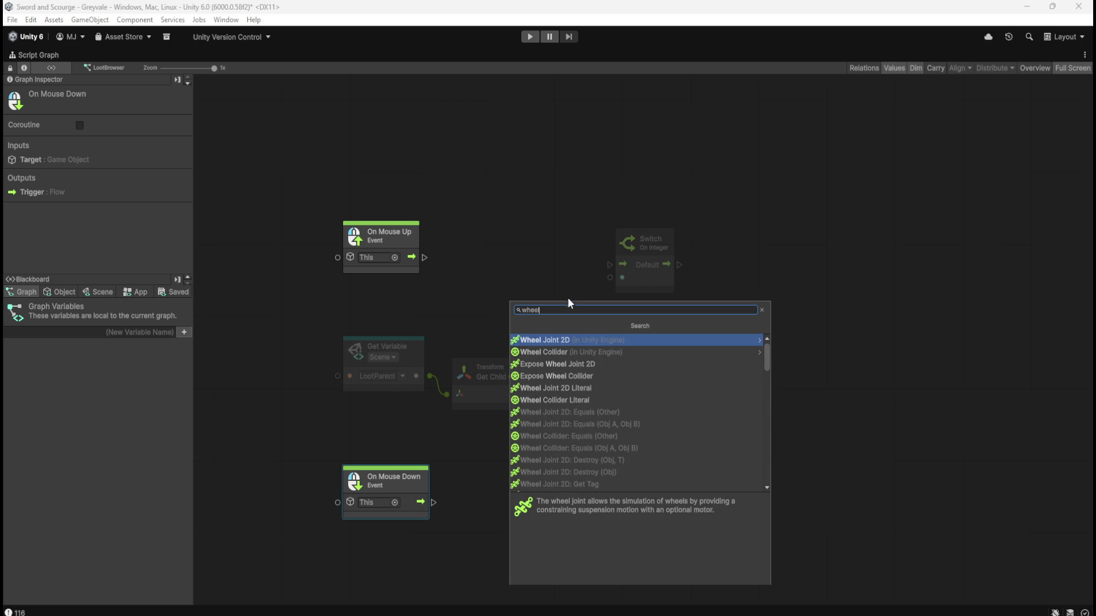
key("BackSpace")
key("BackSpace")
key("BackSpace")
type("mouse")
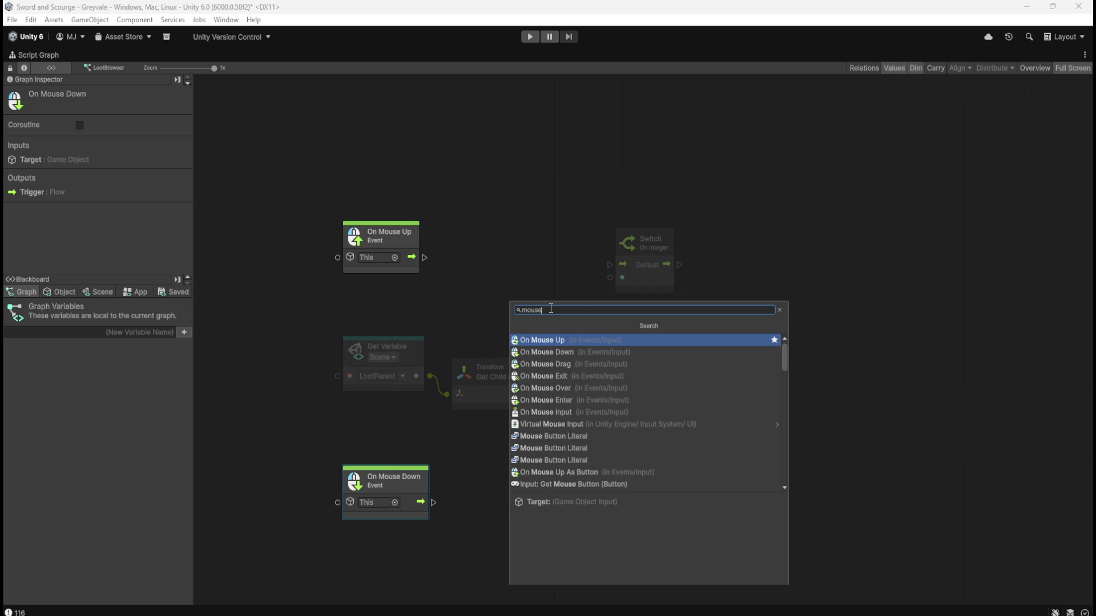
double_click(551, 309)
type("left mouse")
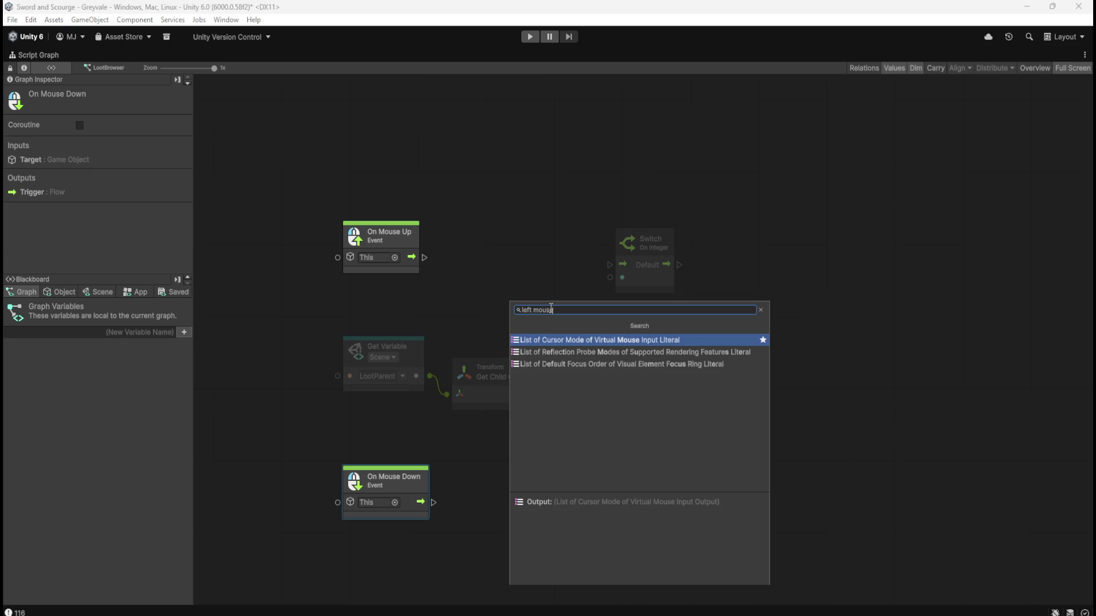
key("BackSpace")
key("BackSpace")
key("BackSpace")
type("left")
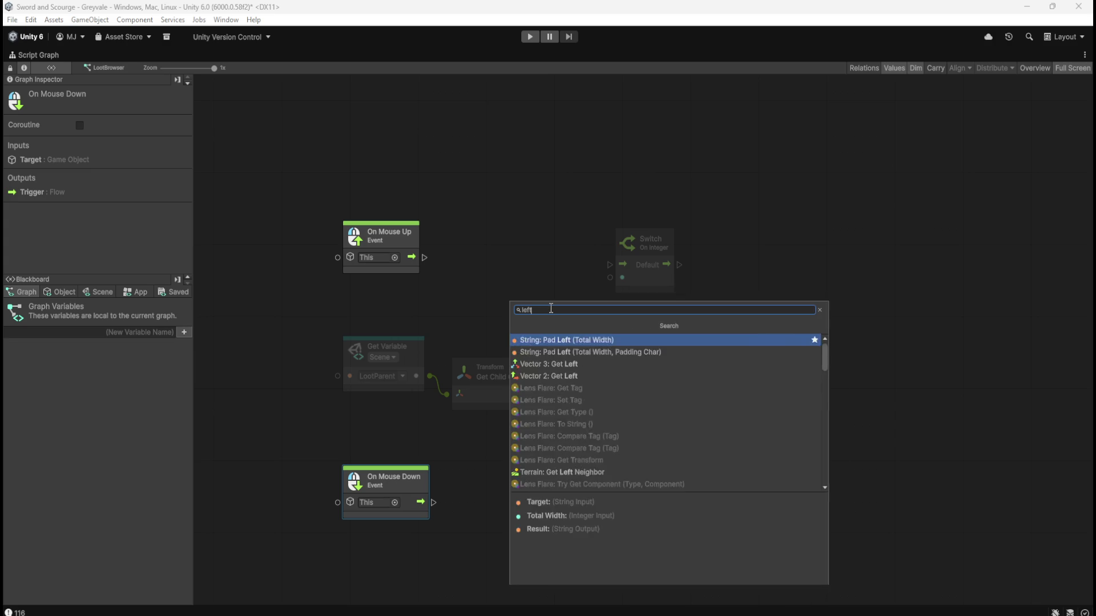
type(" button")
Step: Reset the finder search to 'mouse' and close it without adding a node
key("BackSpace")
key("BackSpace")
key("BackSpace")
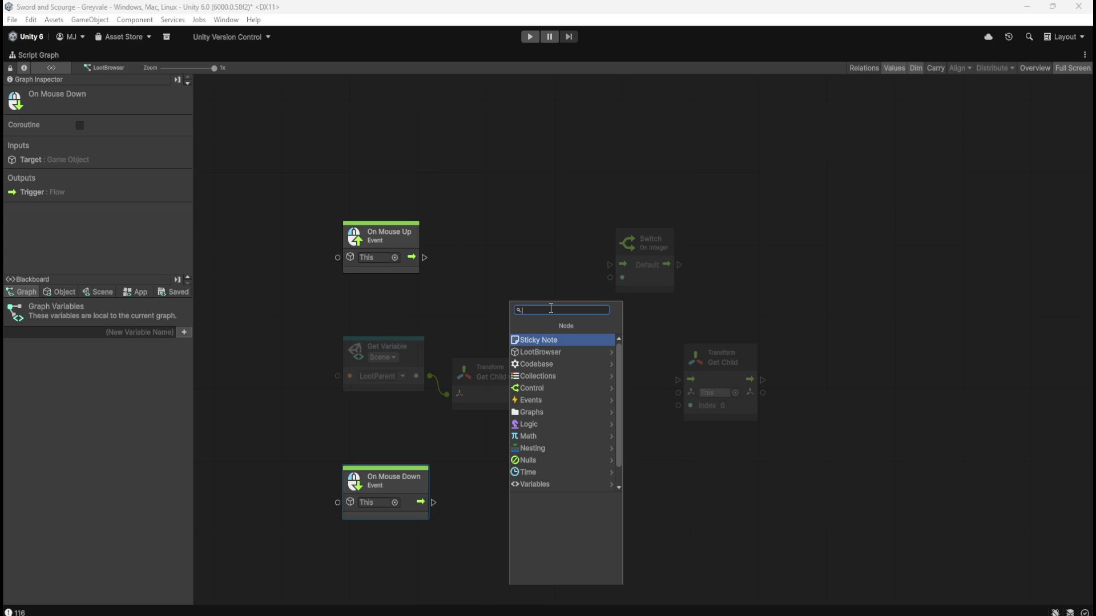
type("mou")
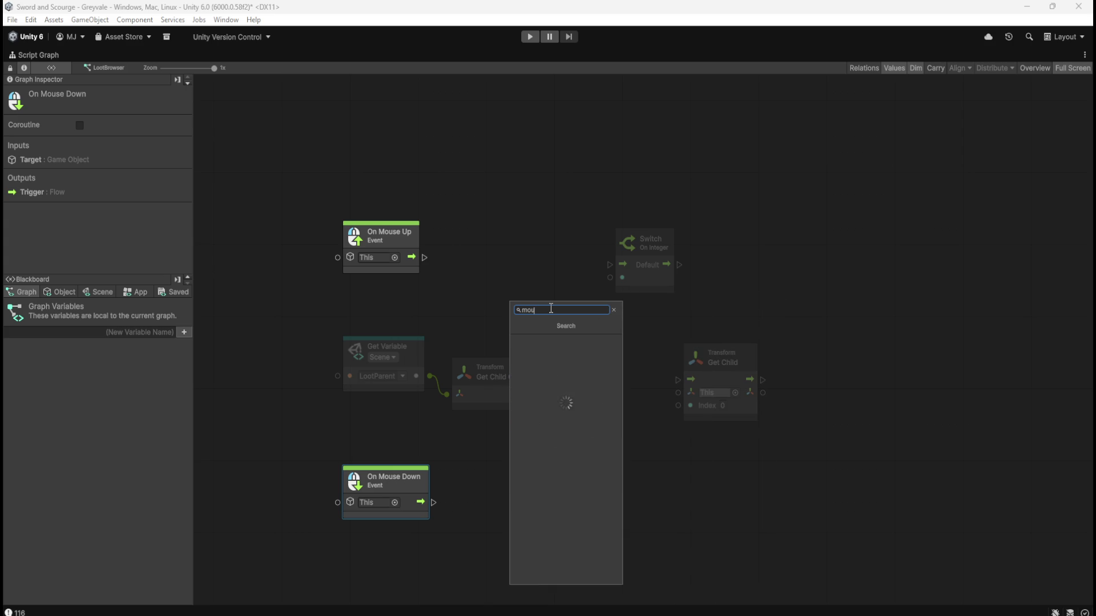
type("se")
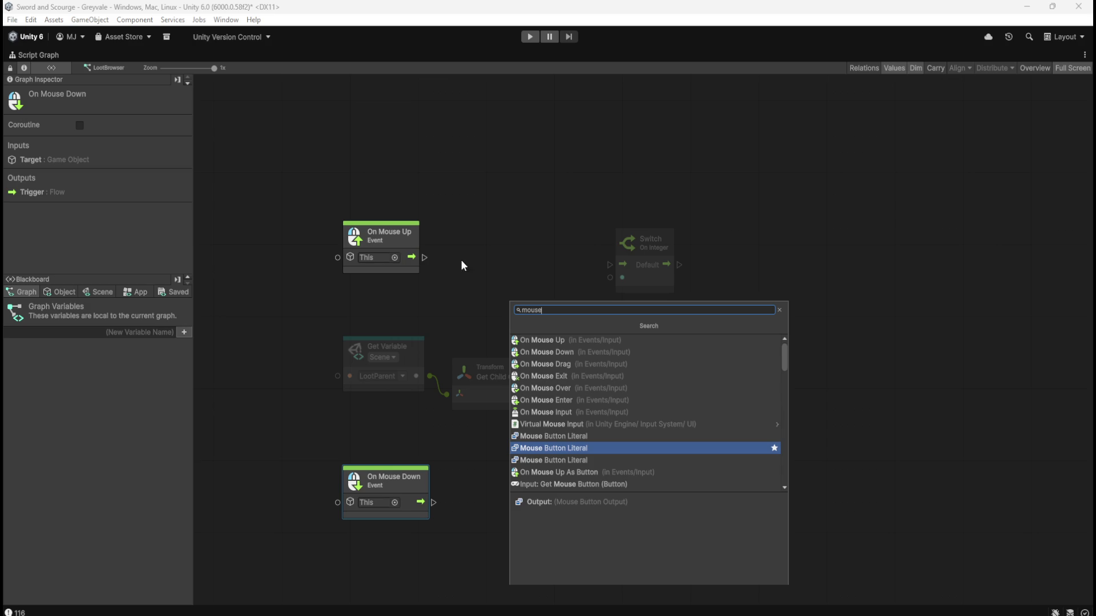
left_click(525, 198)
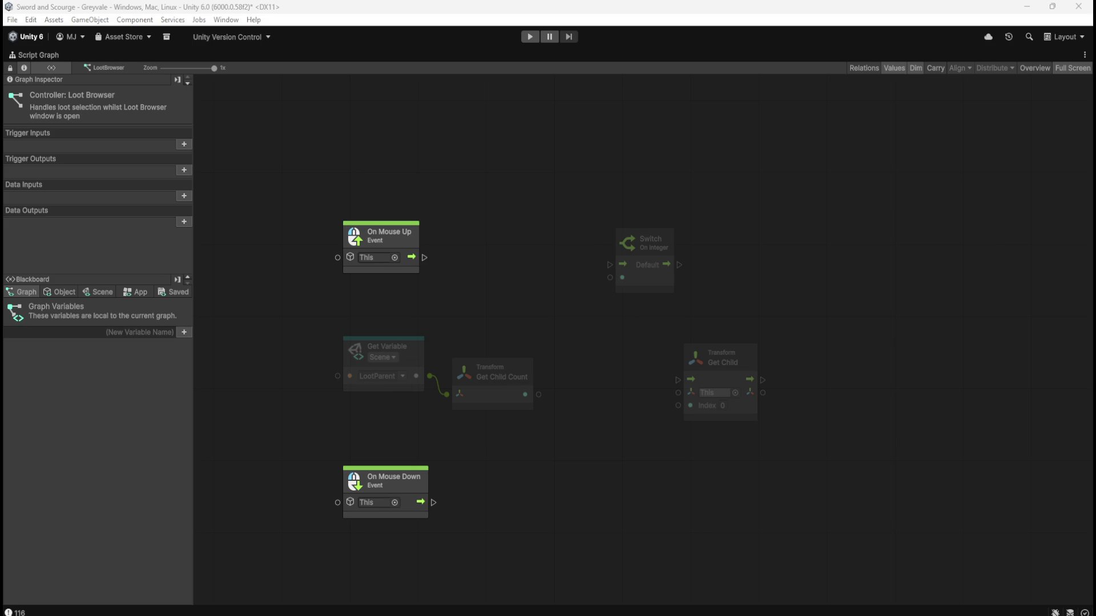
right_click(505, 283)
type("scrollwheel")
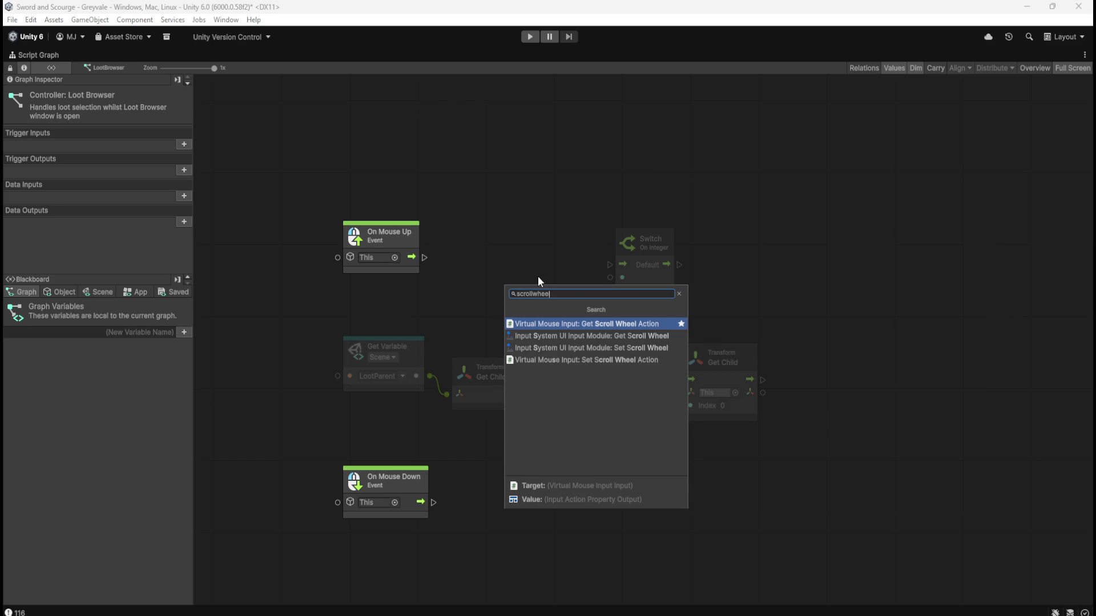
key("BackSpace")
key("BackSpace")
key("BackSpace")
type("whee")
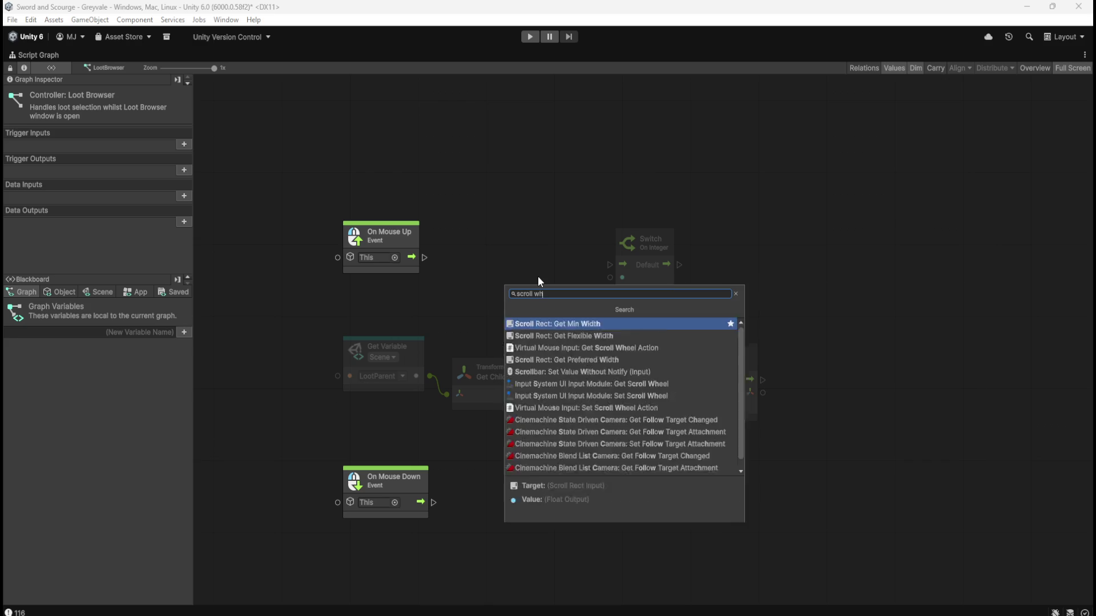
key("BackSpace")
key("BackSpace")
key("BackSpace")
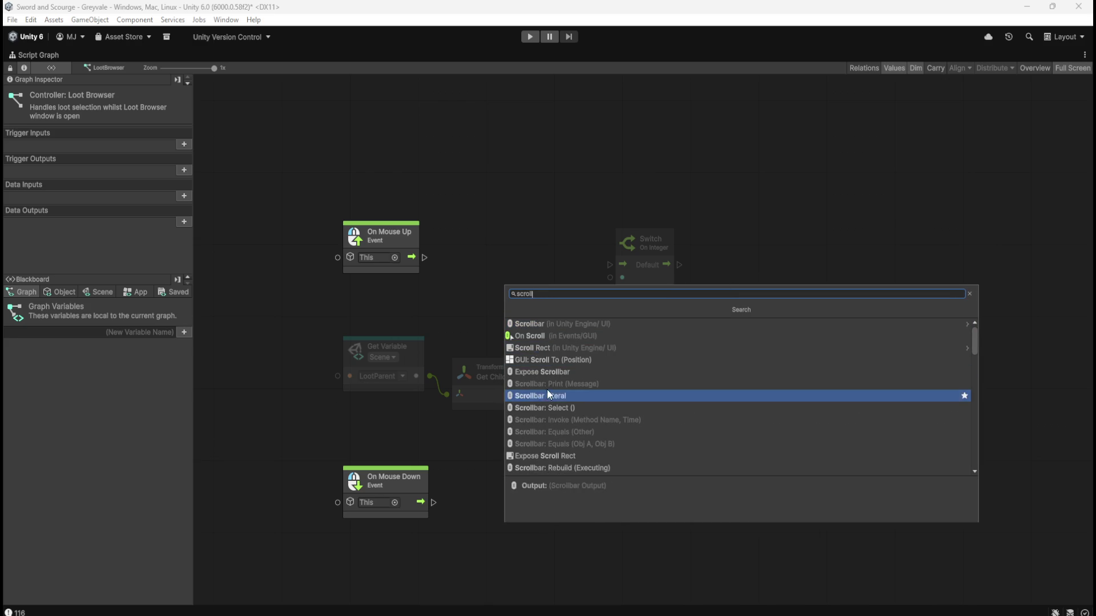
scroll(614, 376, "down", 2)
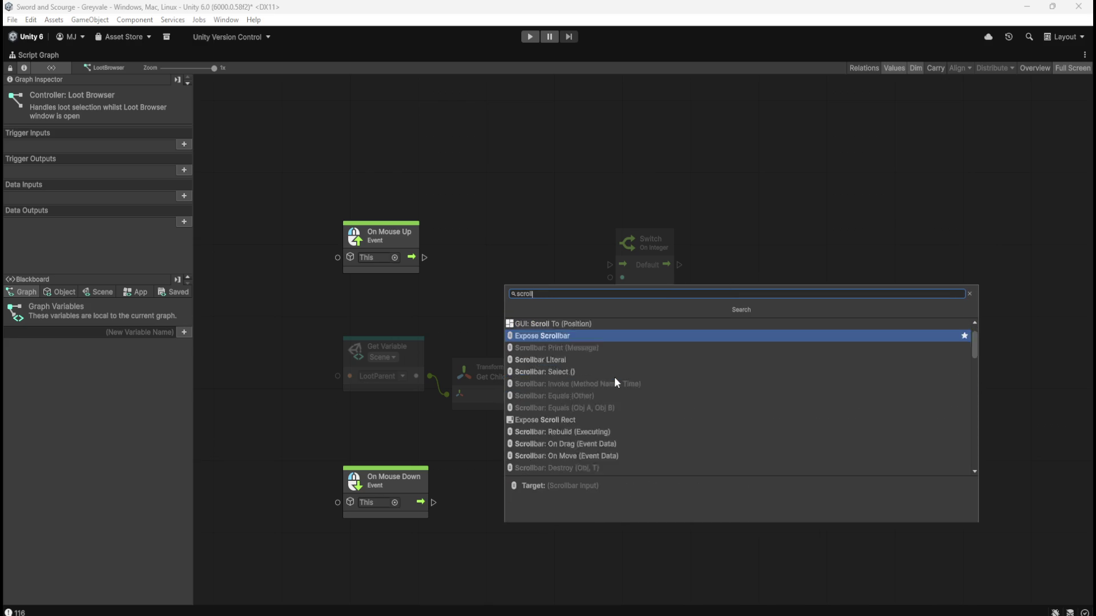
scroll(614, 378, "down", 6)
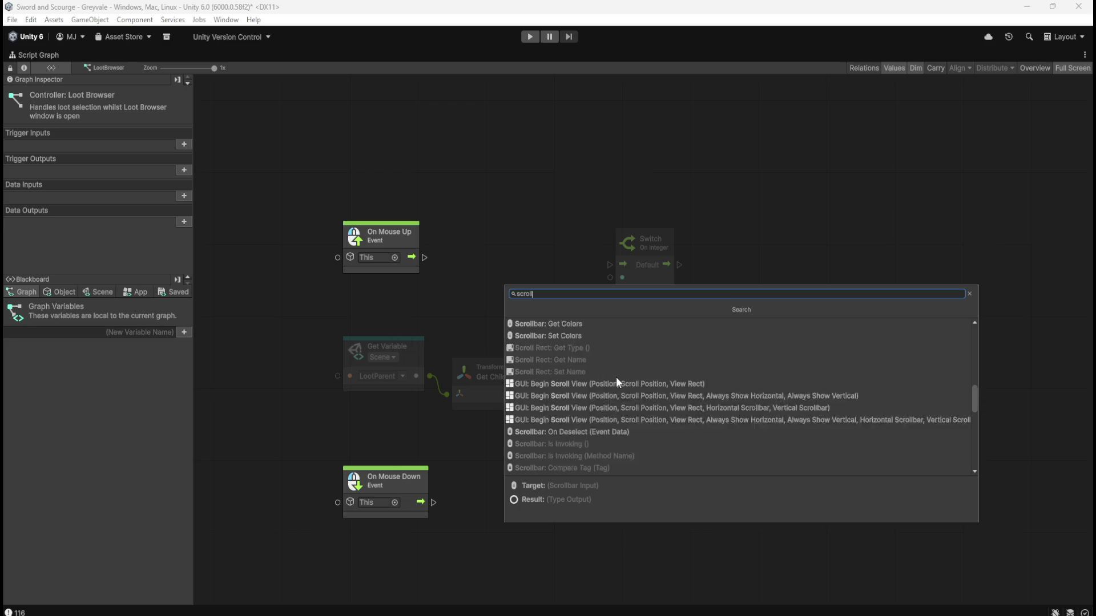
scroll(616, 381, "down", 5)
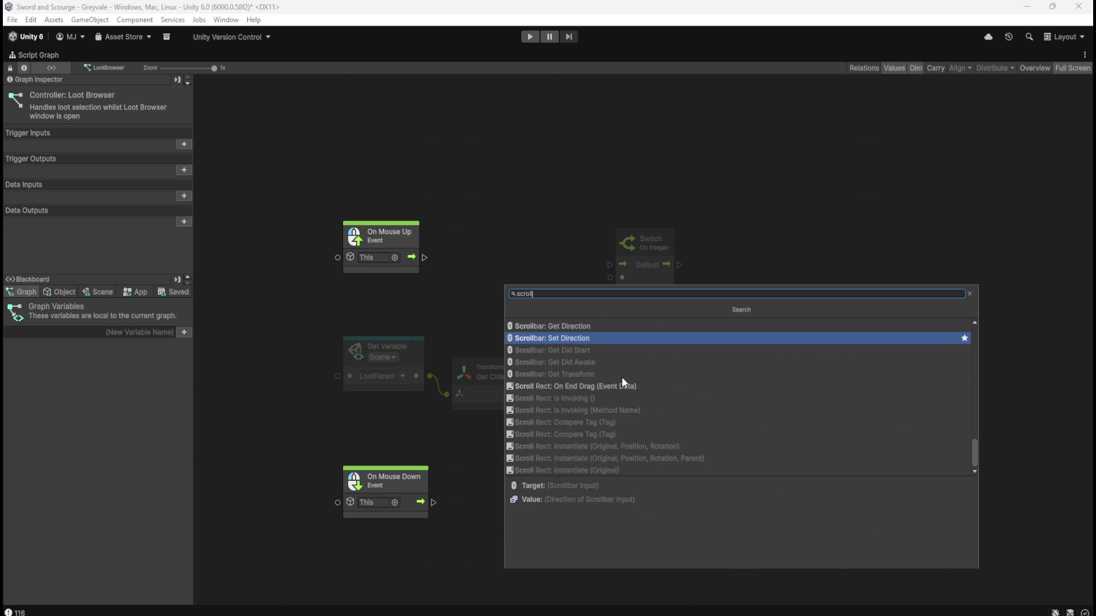
scroll(623, 410, "up", 5)
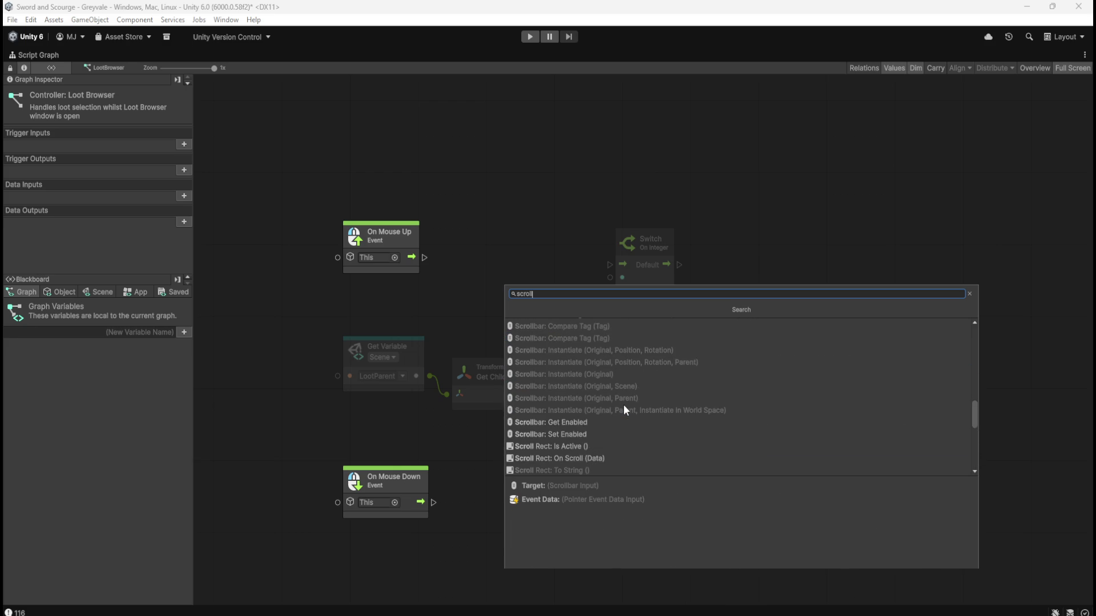
scroll(624, 408, "up", 5)
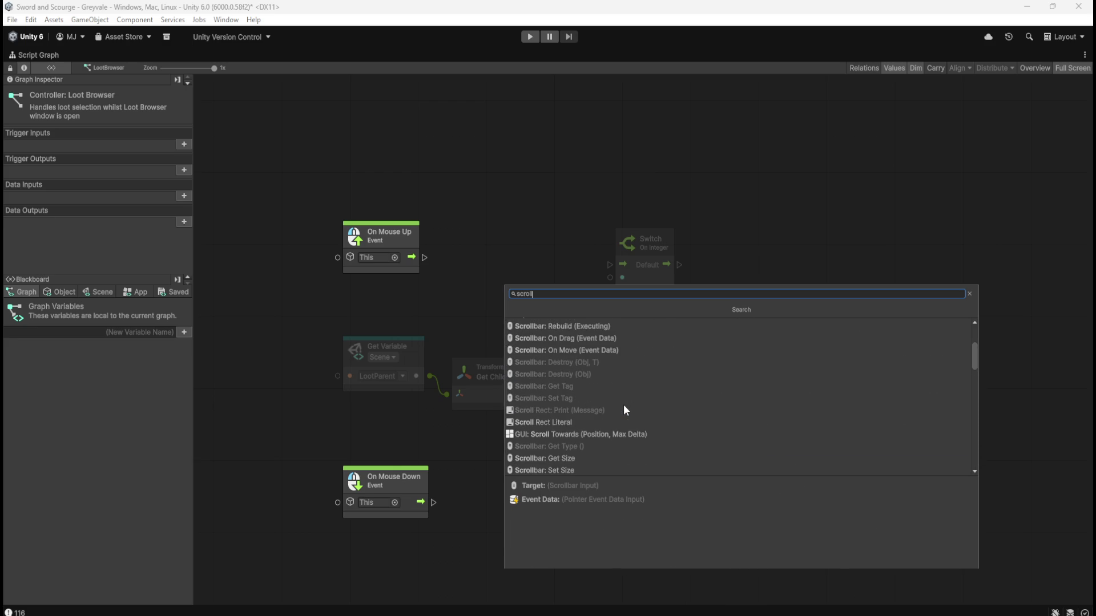
scroll(623, 404, "up", 4)
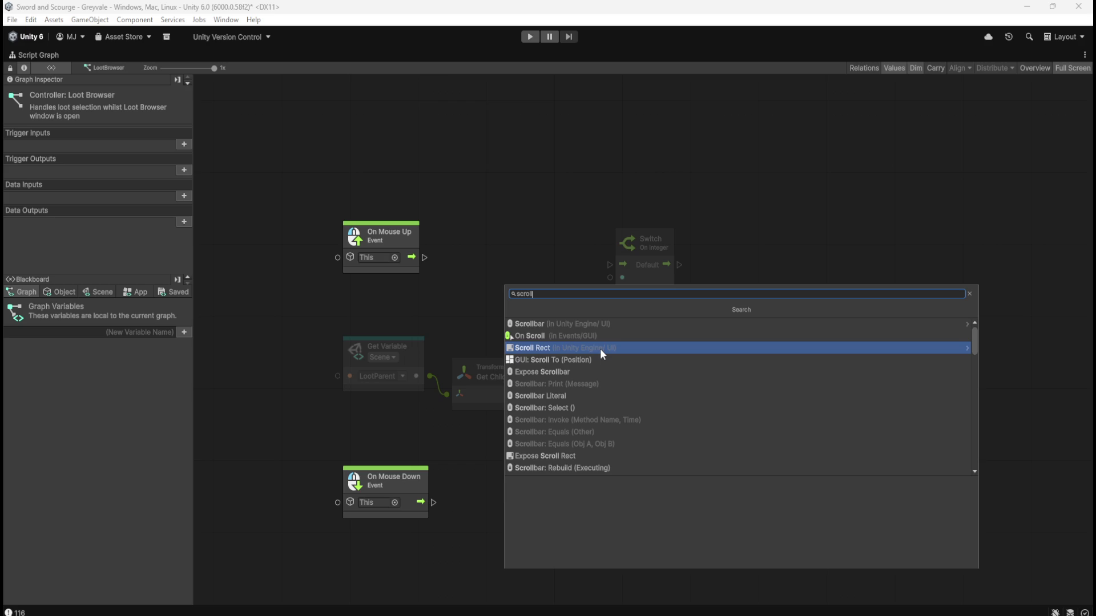
key("Escape")
right_click(479, 250)
Step: Add an On Mouse Input event with Button Middle and Action Up, placed above the old events
type("mouse")
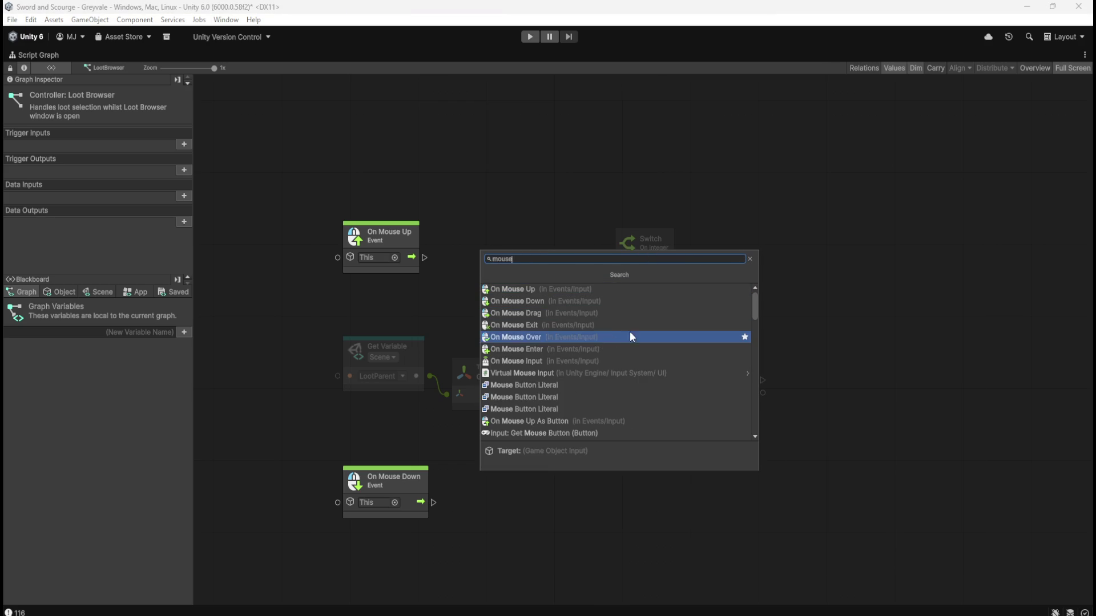
left_click(585, 361)
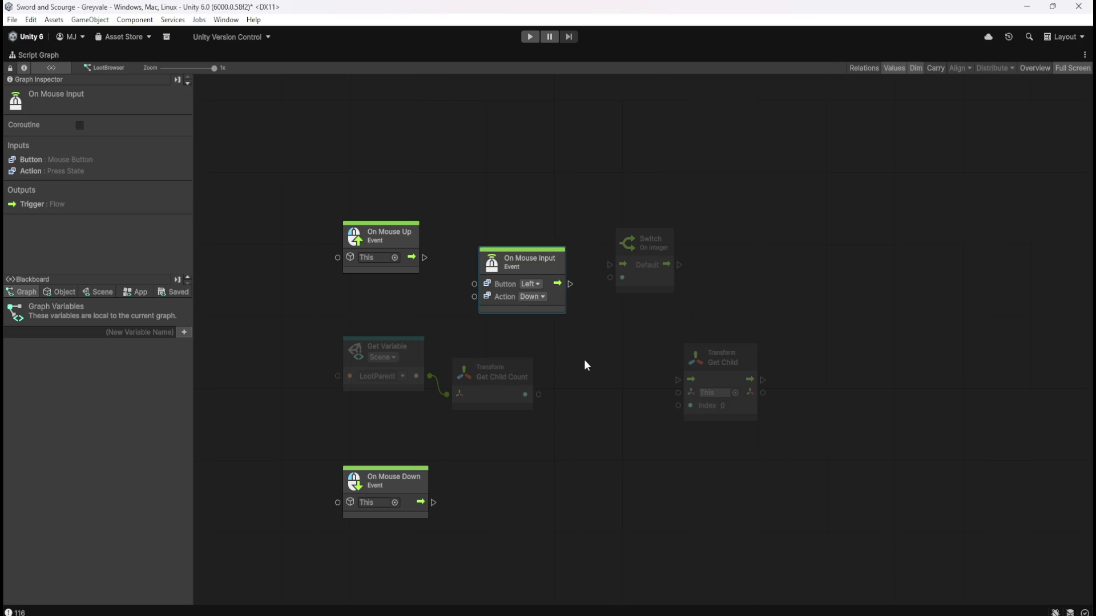
left_click(538, 284)
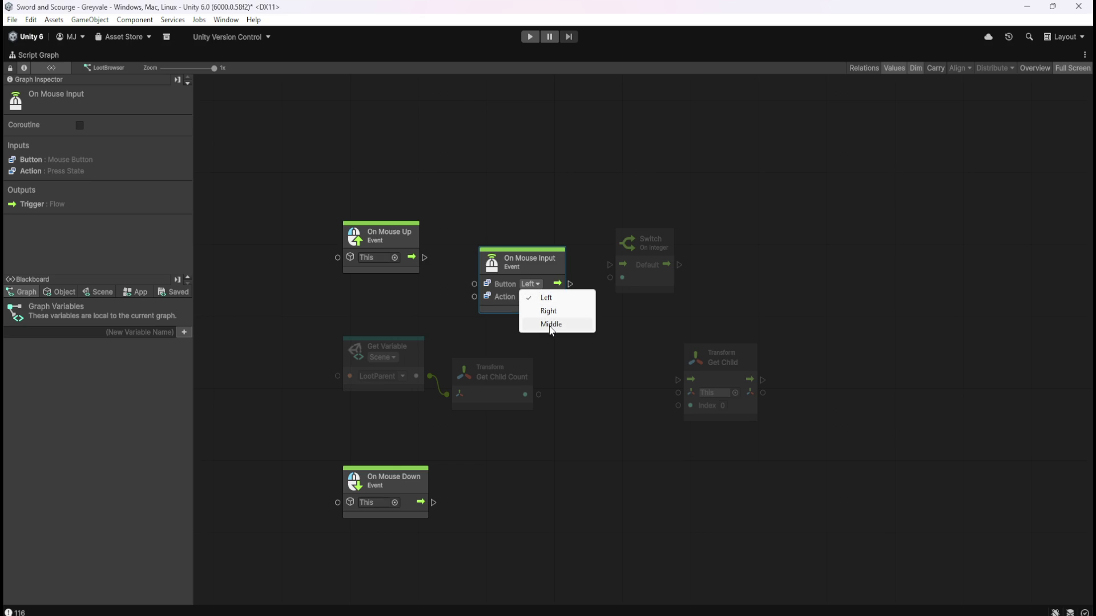
left_click(551, 324)
left_click(540, 298)
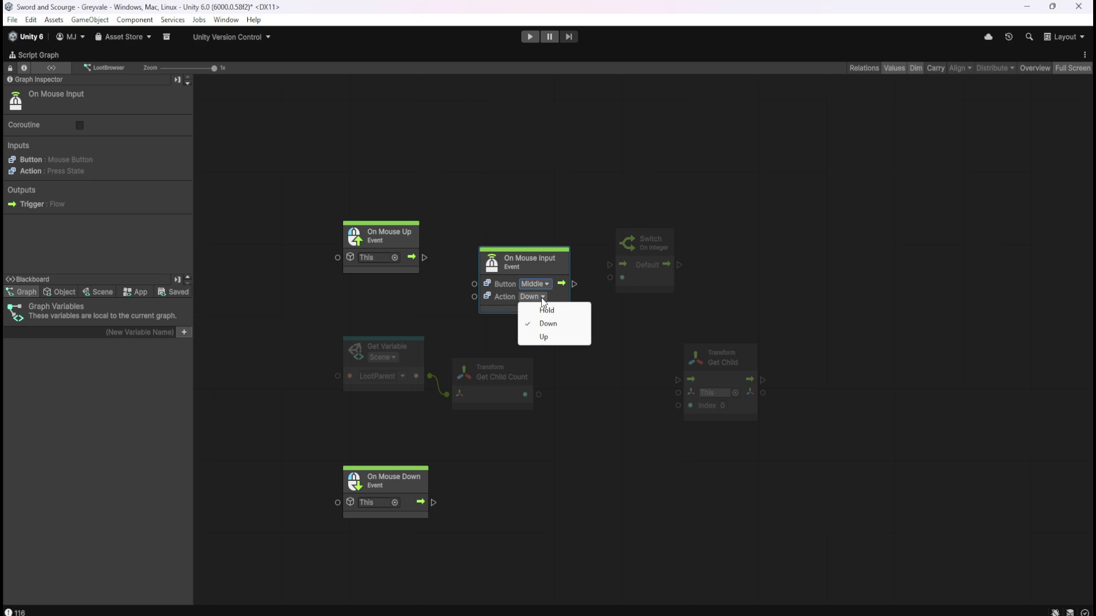
left_click(539, 261)
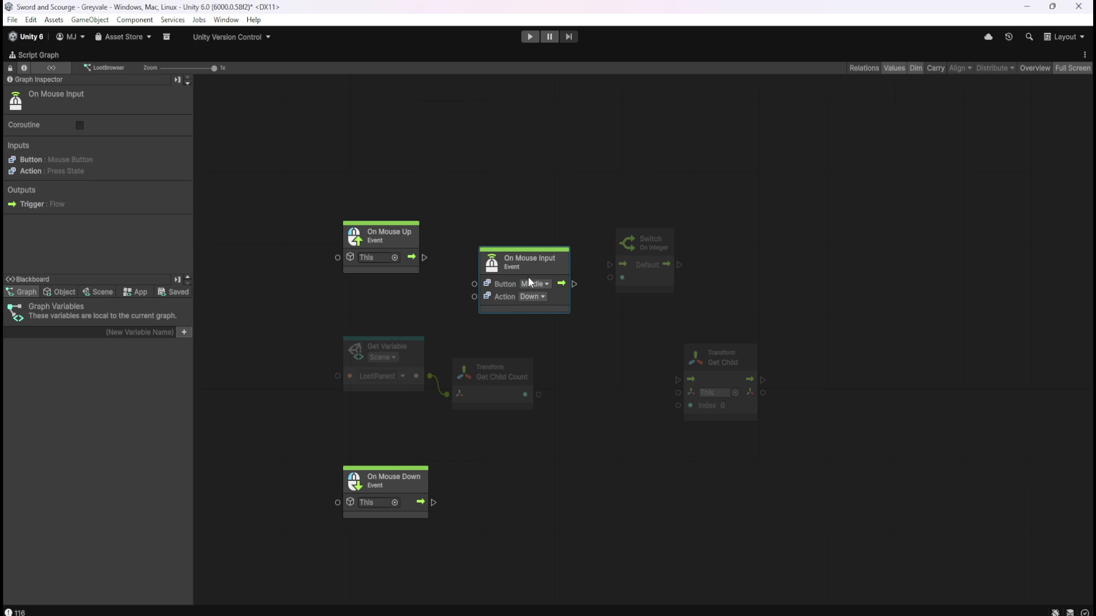
left_click(540, 288)
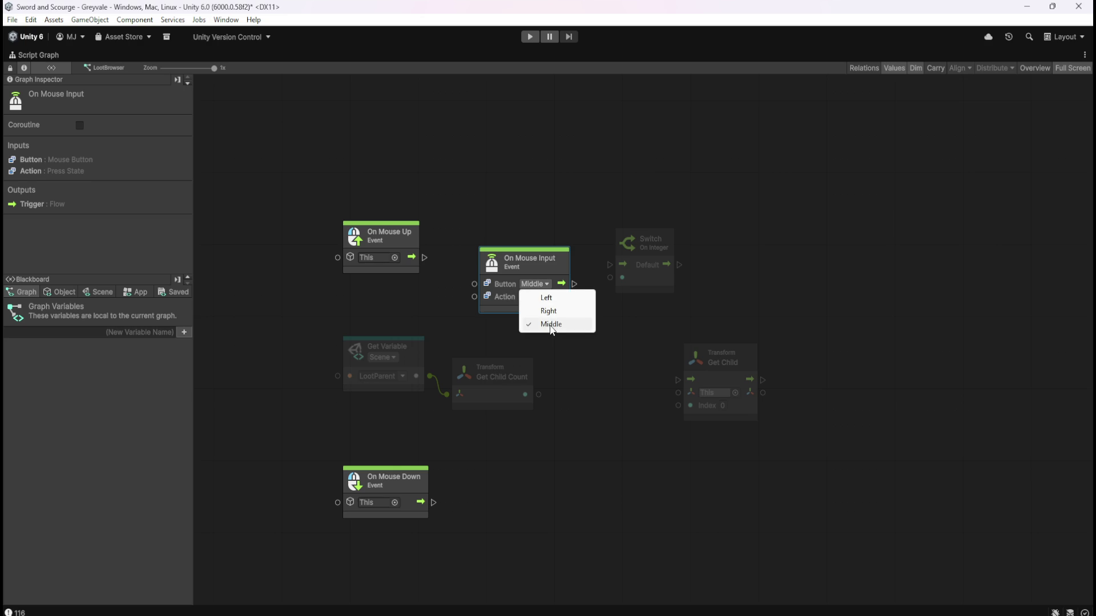
left_click(549, 323)
left_click(542, 297)
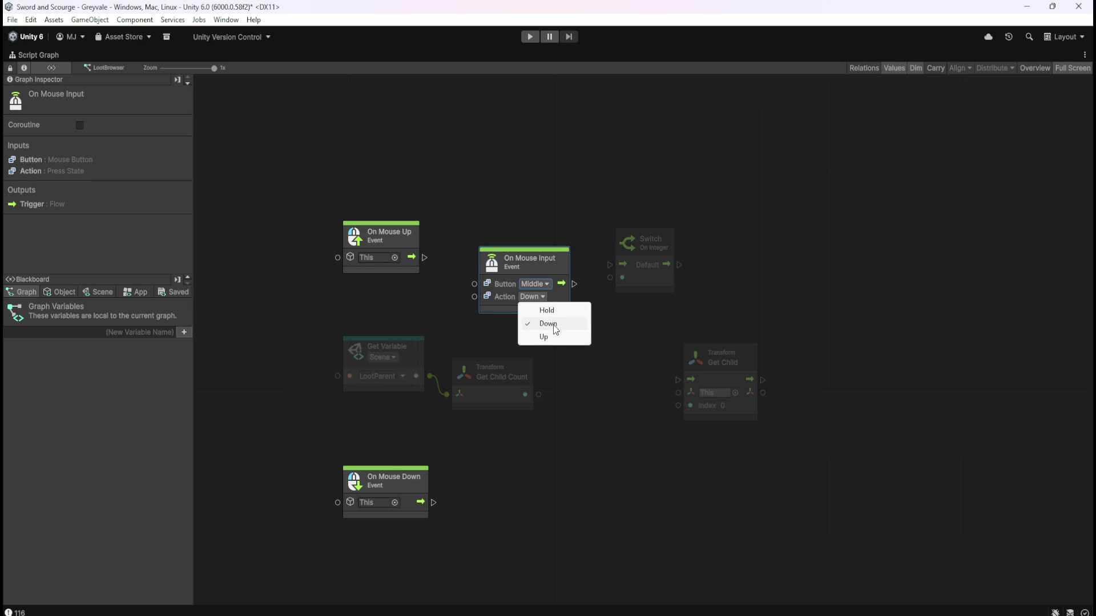
left_click(550, 341)
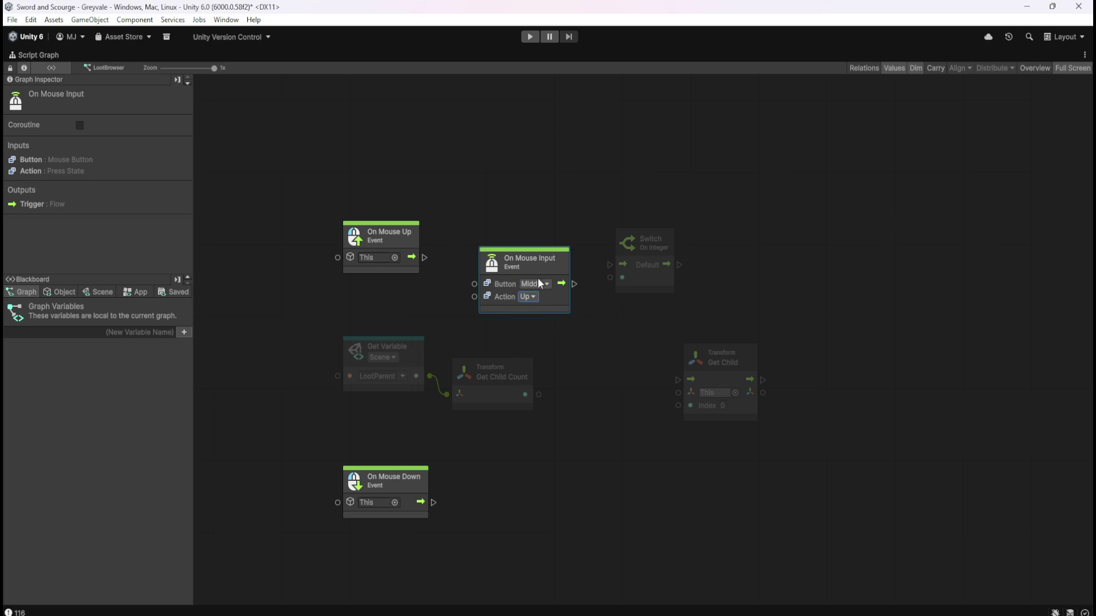
left_click_drag(553, 303, 517, 228)
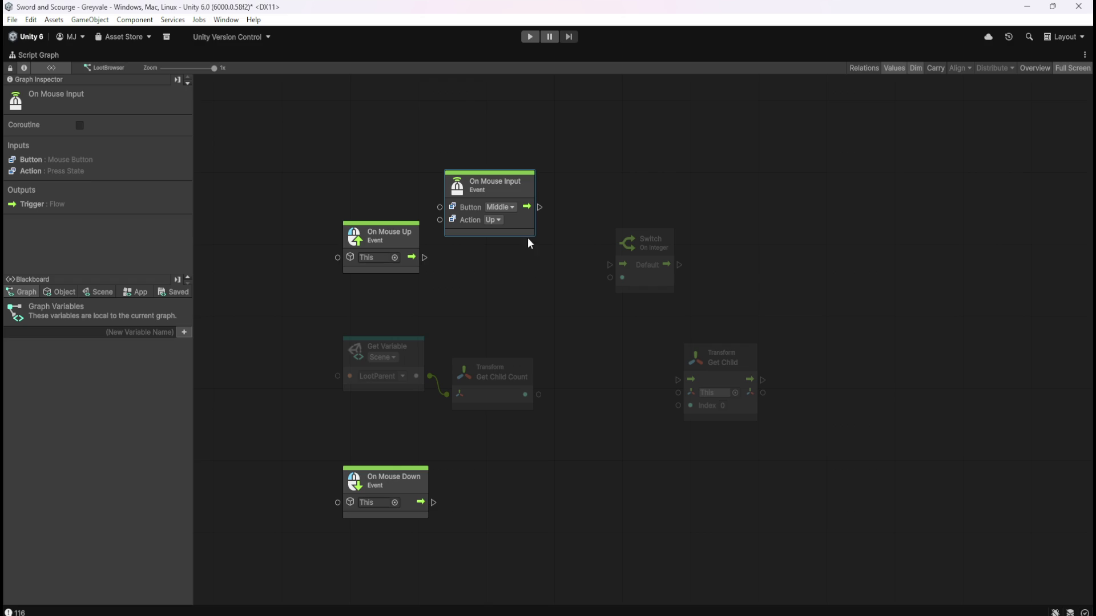
left_click(520, 264)
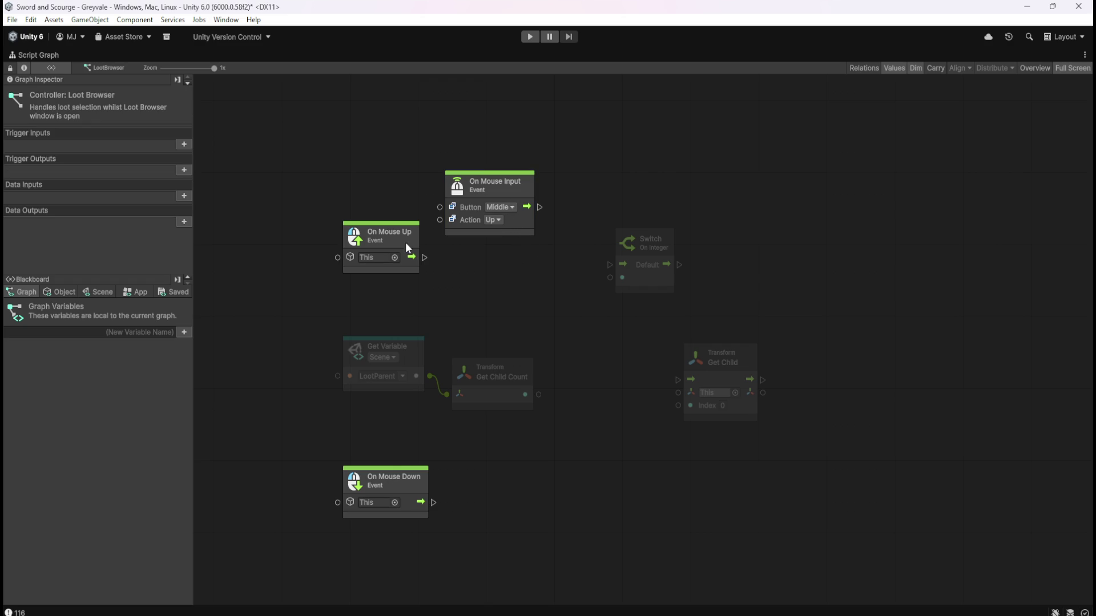
Step: Duplicate the On Mouse Input node with Ctrl+D and place the copy beside On Mouse Down
left_click(526, 230)
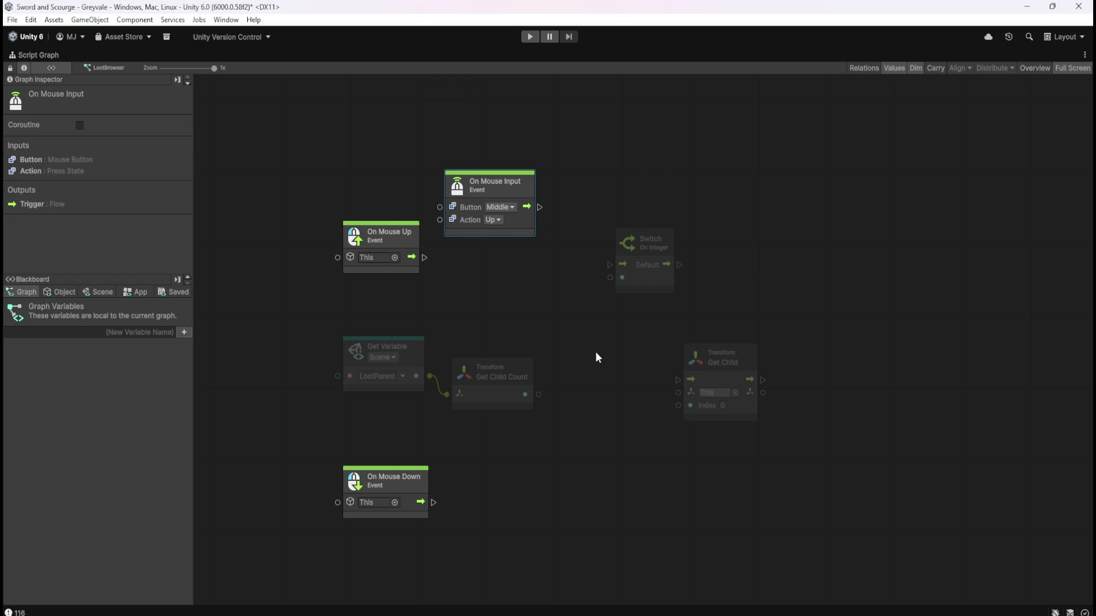
key("ctrl+d")
mouse_move(679, 357)
left_mouse_down()
mouse_move(567, 491)
mouse_move(546, 484)
left_mouse_up()
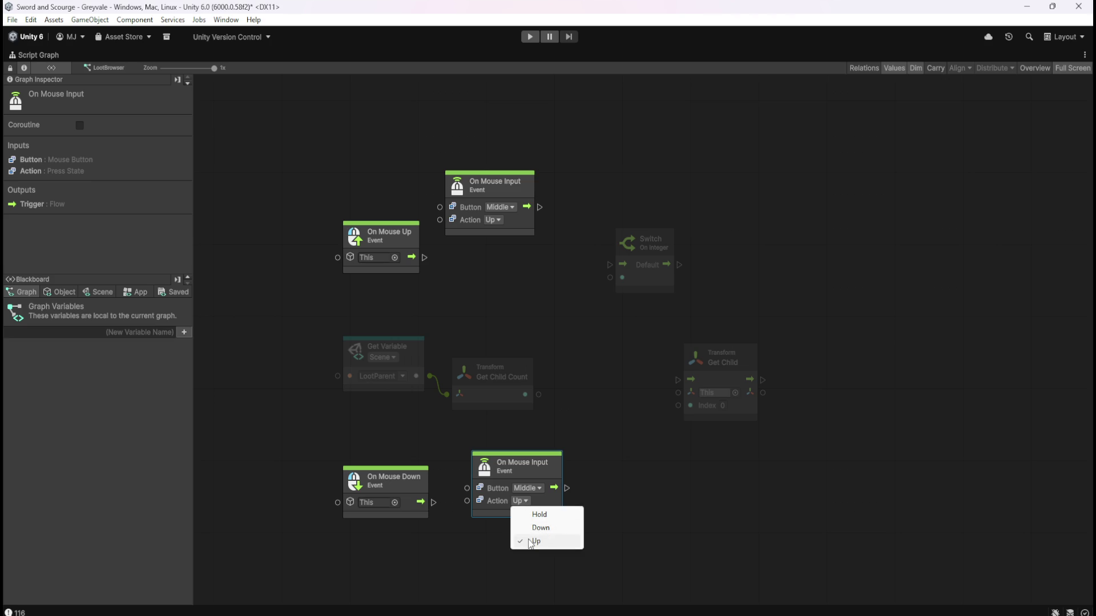
Step: Set the copy's Action to Down, delete On Mouse Up and On Mouse Down, and nudge Switch right
left_click(541, 527)
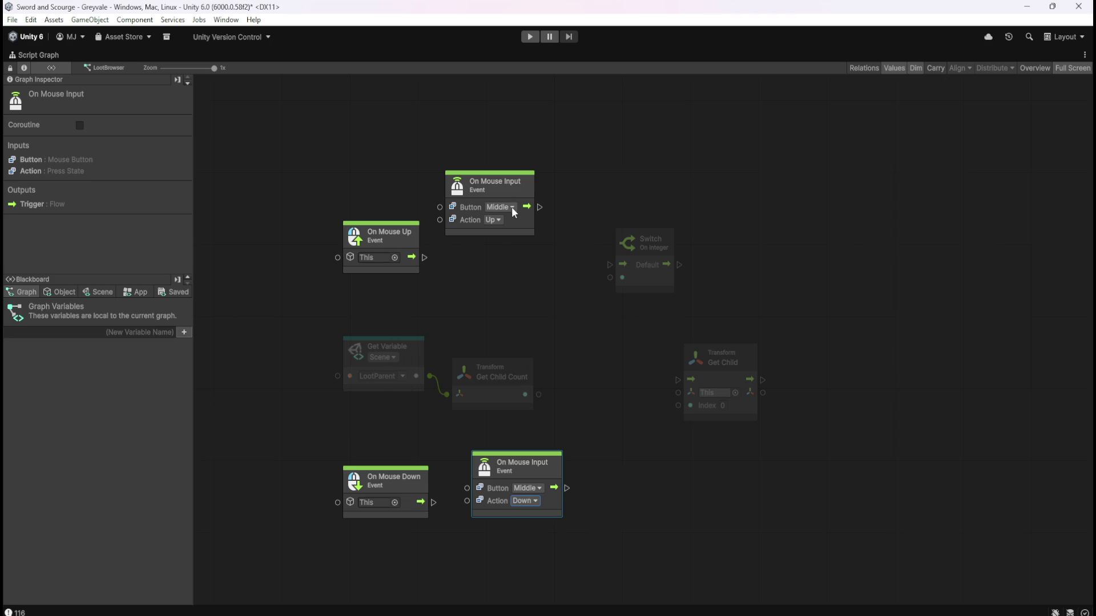
scroll(519, 232, "up", 1)
left_click_drag(401, 181, 354, 256)
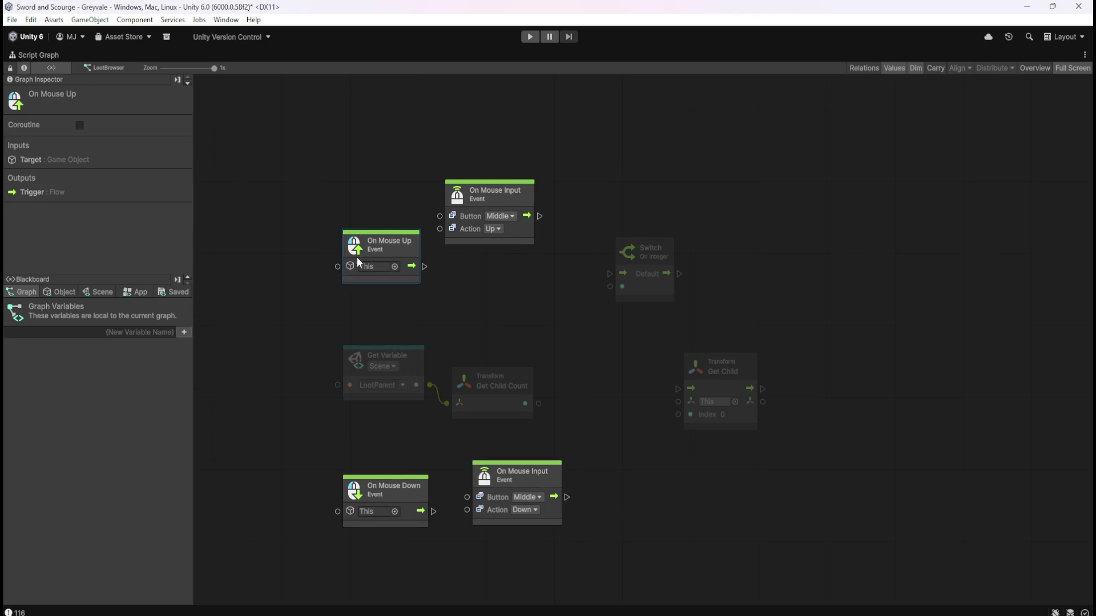
key("Delete")
left_click_drag(359, 463, 400, 527)
key("Delete")
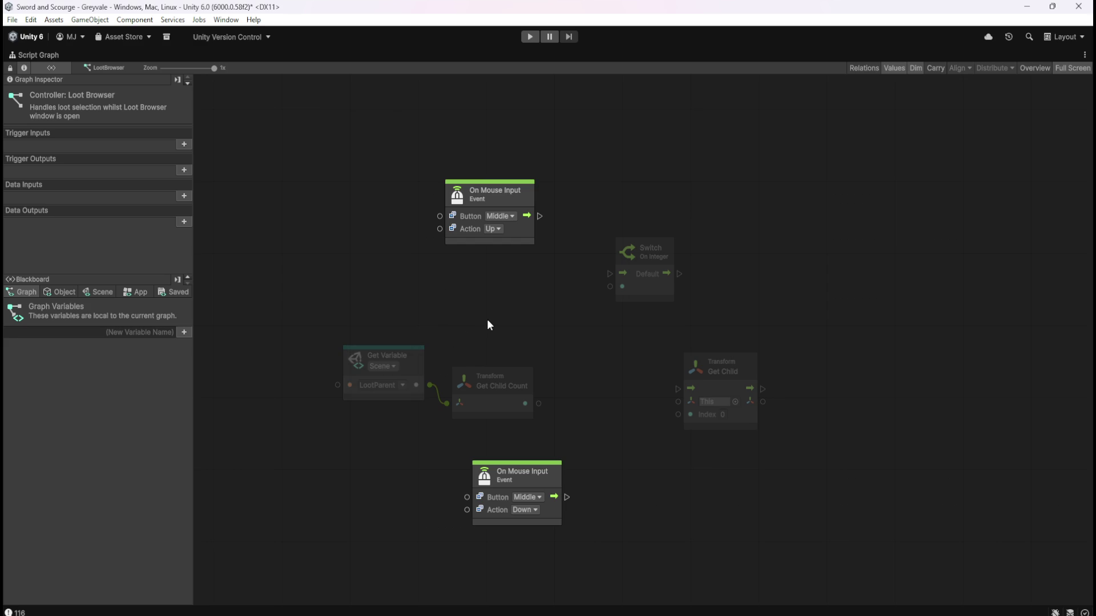
left_click_drag(639, 295, 686, 300)
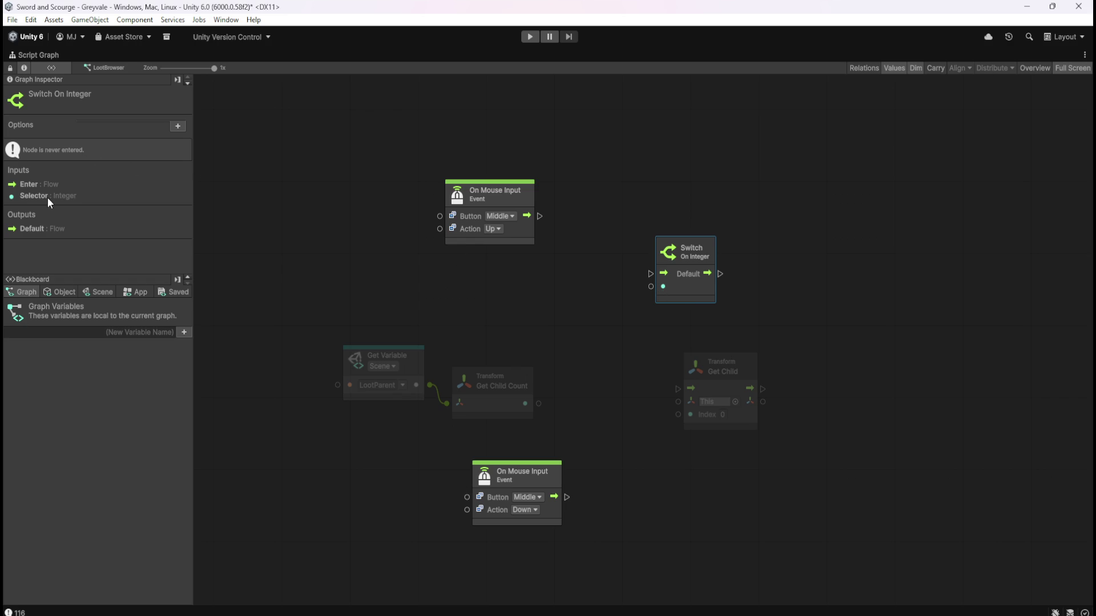
Step: Give Switch On Integer four options with values 0, 1, 2 and 3 in the Graph Inspector
left_click(183, 127)
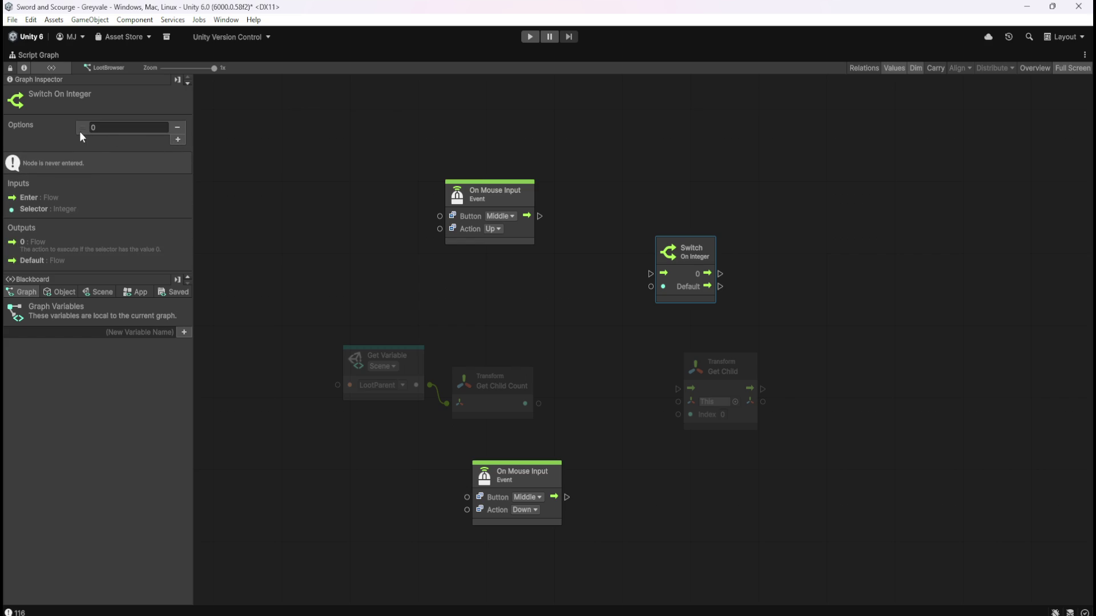
left_click(178, 139)
left_click(172, 153)
left_click(169, 167)
left_click(169, 180)
left_click(169, 193)
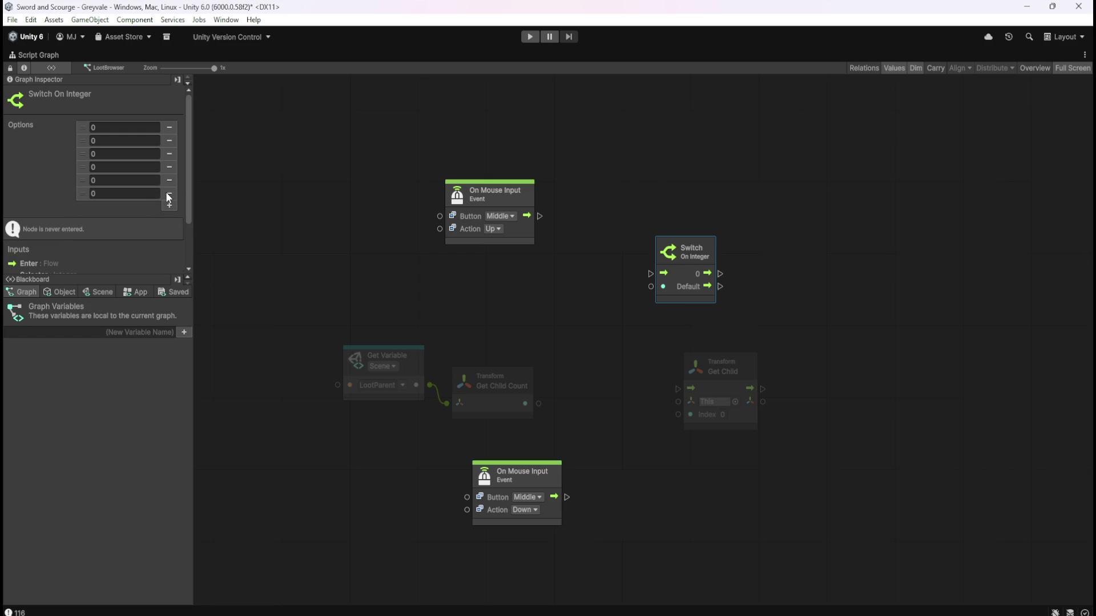
left_click(168, 130)
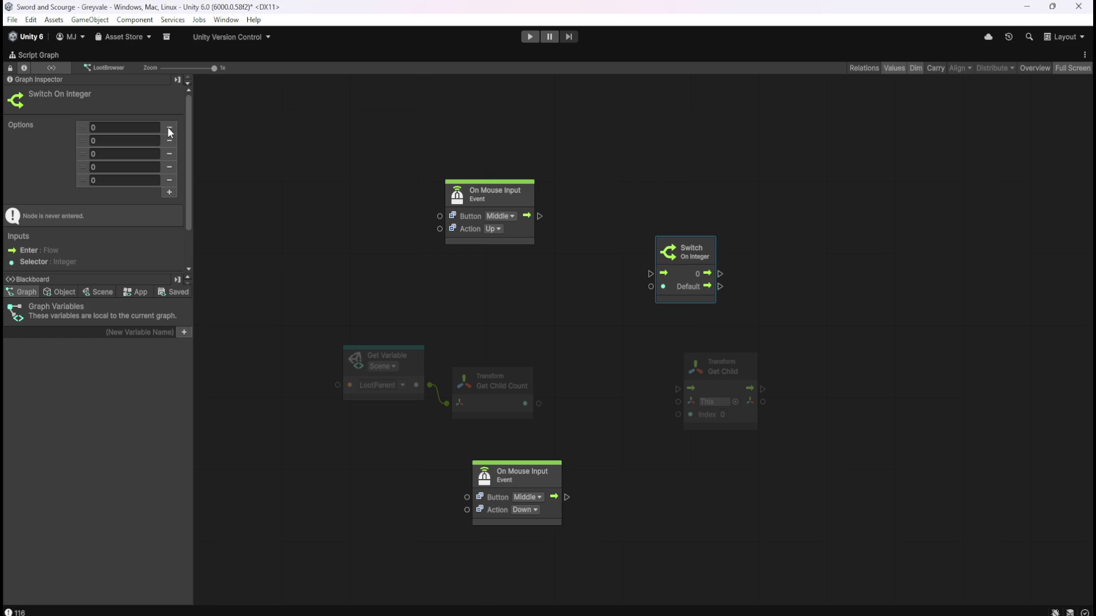
left_click(168, 130)
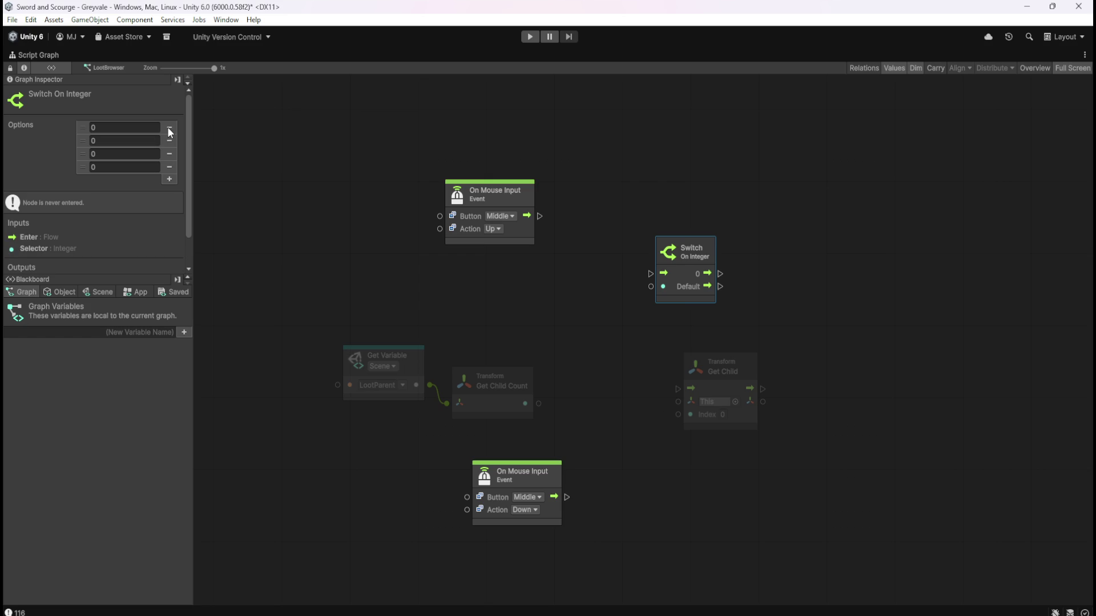
left_click(120, 140)
type("1")
left_click(117, 154)
type("2")
left_click(154, 167)
type("3")
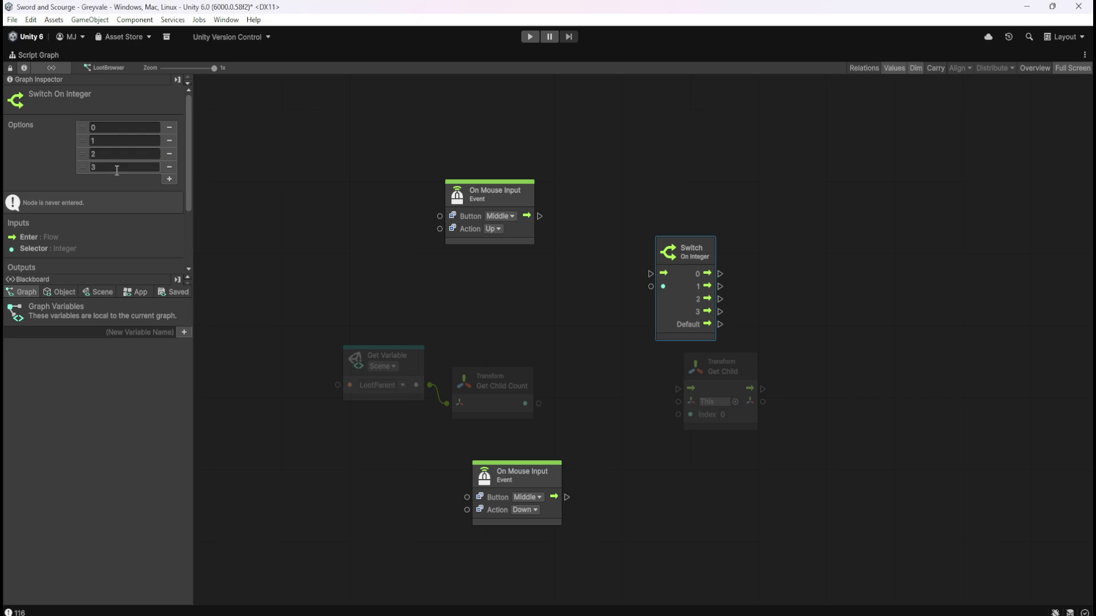
Step: Remove all four switch options so only the Default output remains
left_click(170, 128)
left_click(170, 128)
left_click(170, 127)
left_click(170, 127)
left_click(171, 128)
left_click(172, 128)
left_click(641, 243)
left_click(676, 278)
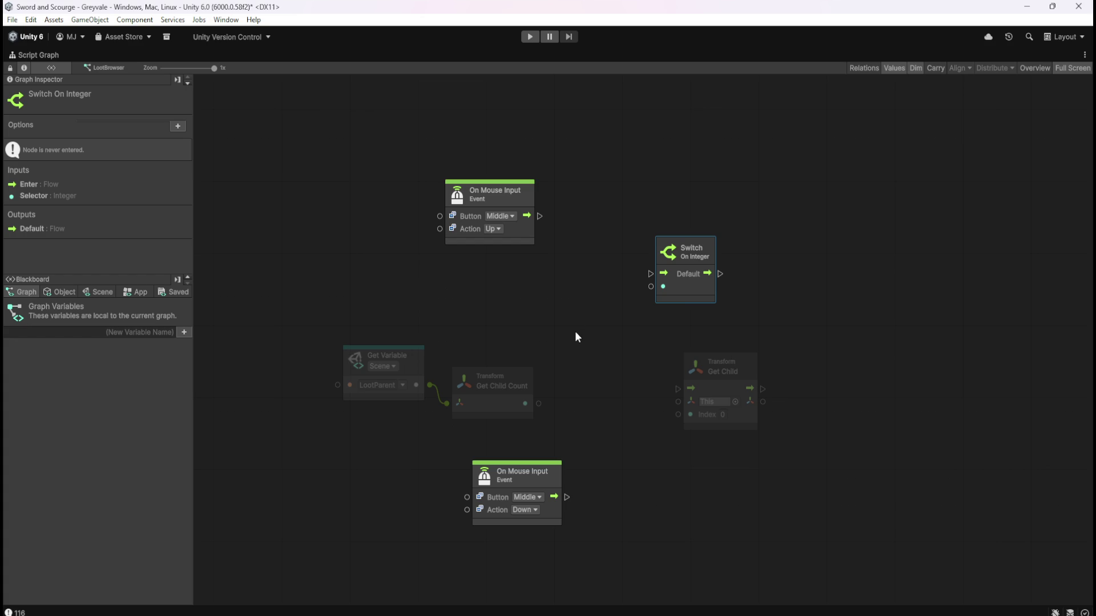
left_click(528, 400)
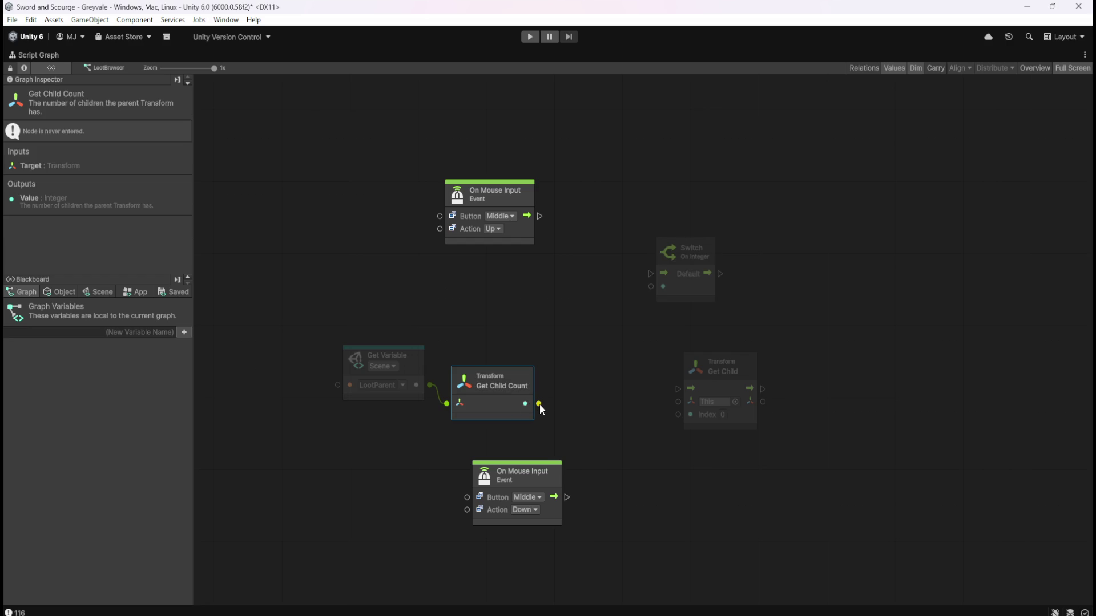
left_click(538, 404)
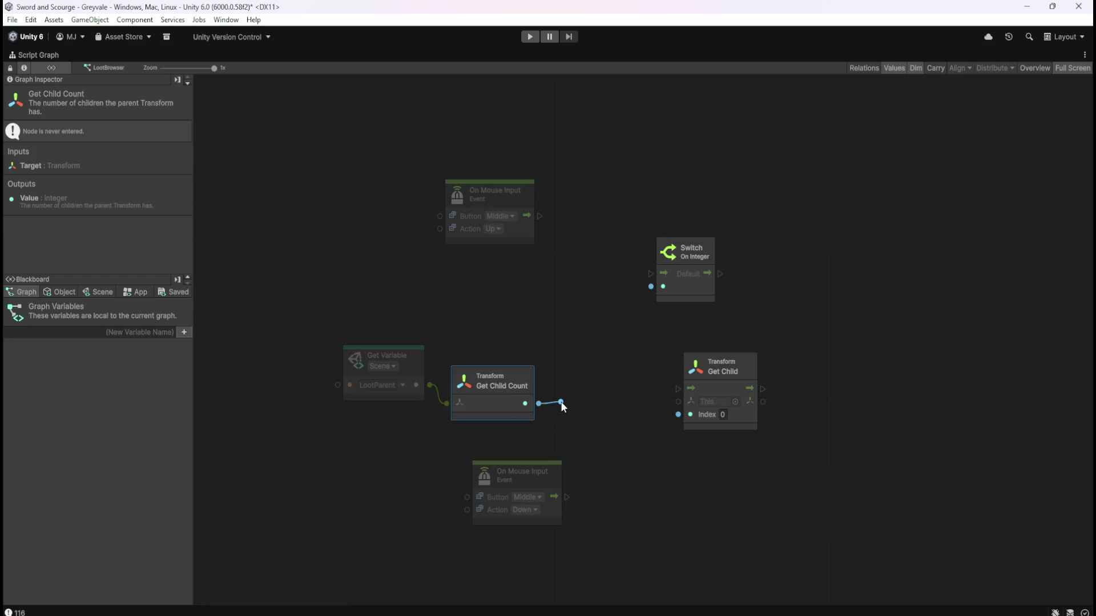
left_click(561, 402)
scroll(615, 448, "down", 3)
scroll(618, 451, "down", 3)
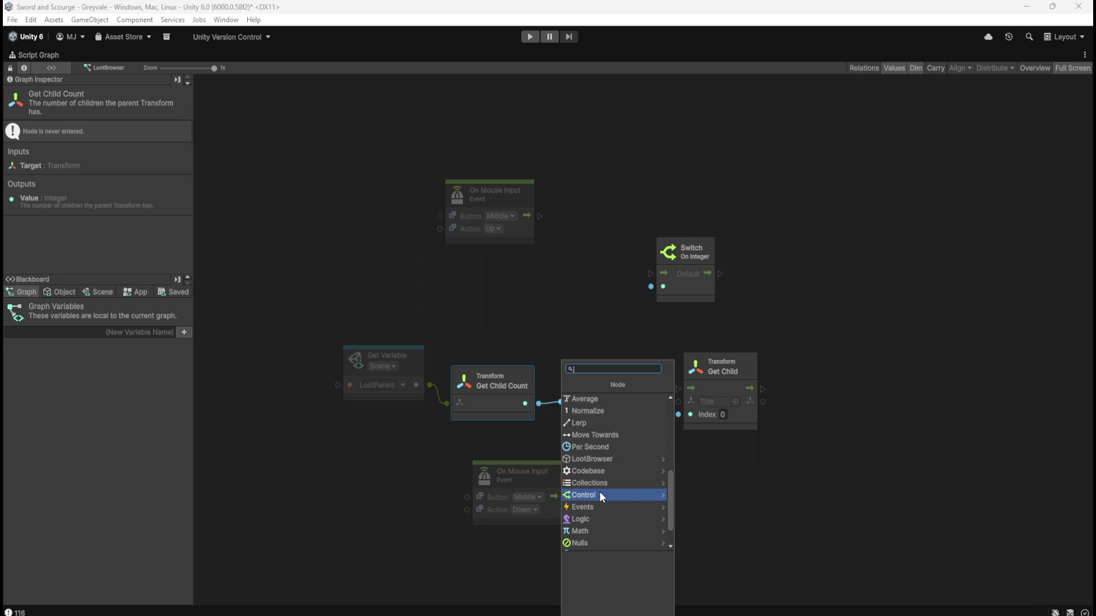
left_click(600, 495)
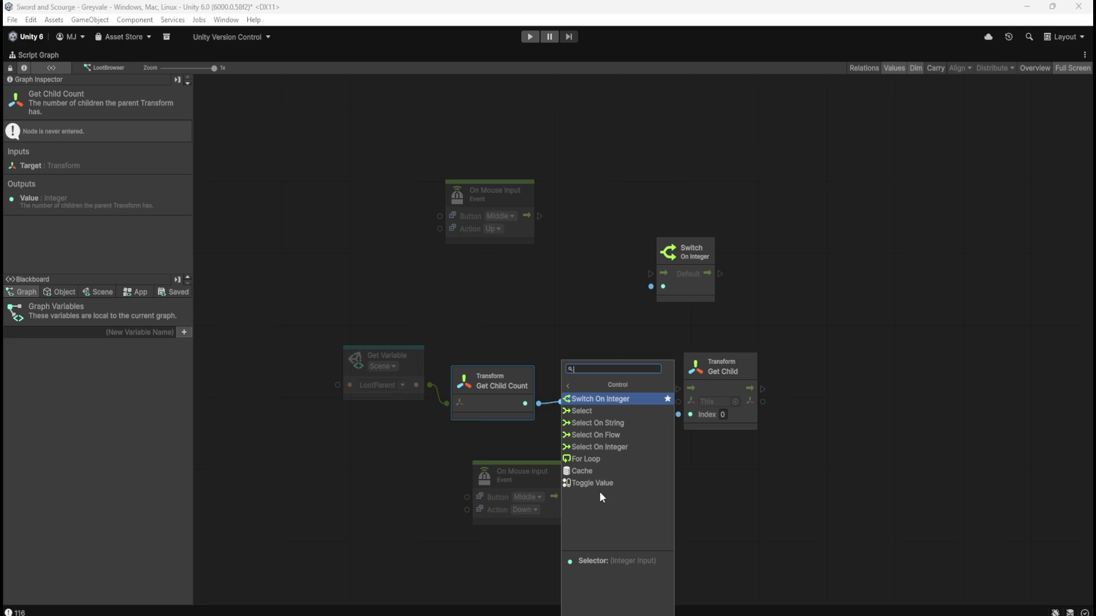
key("Down")
key("Down")
key("Down")
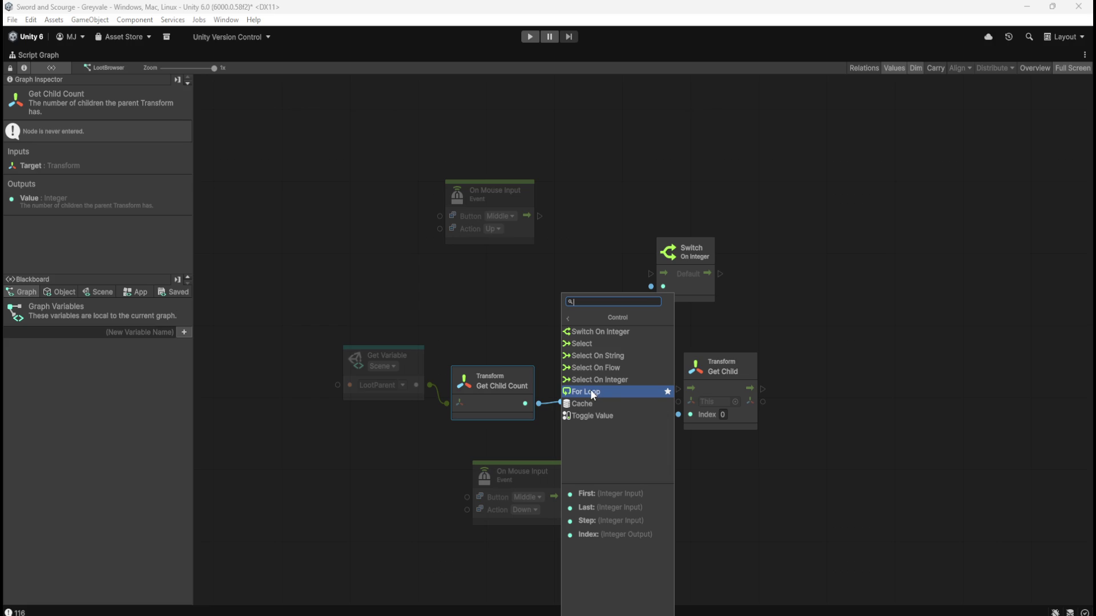
left_click(625, 386)
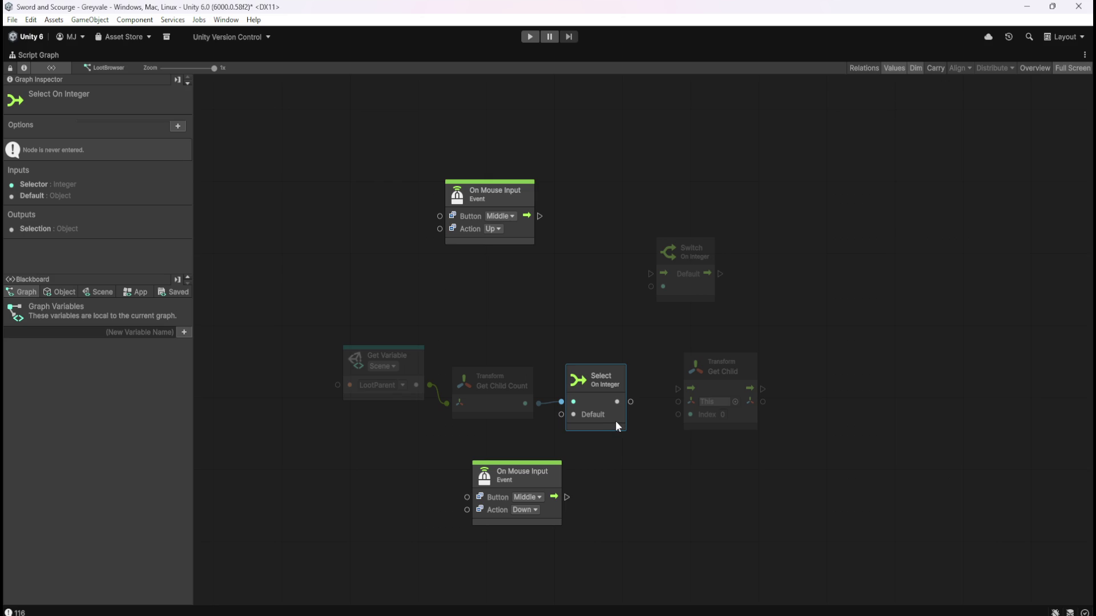
left_click_drag(630, 401, 651, 365)
key("shift+space")
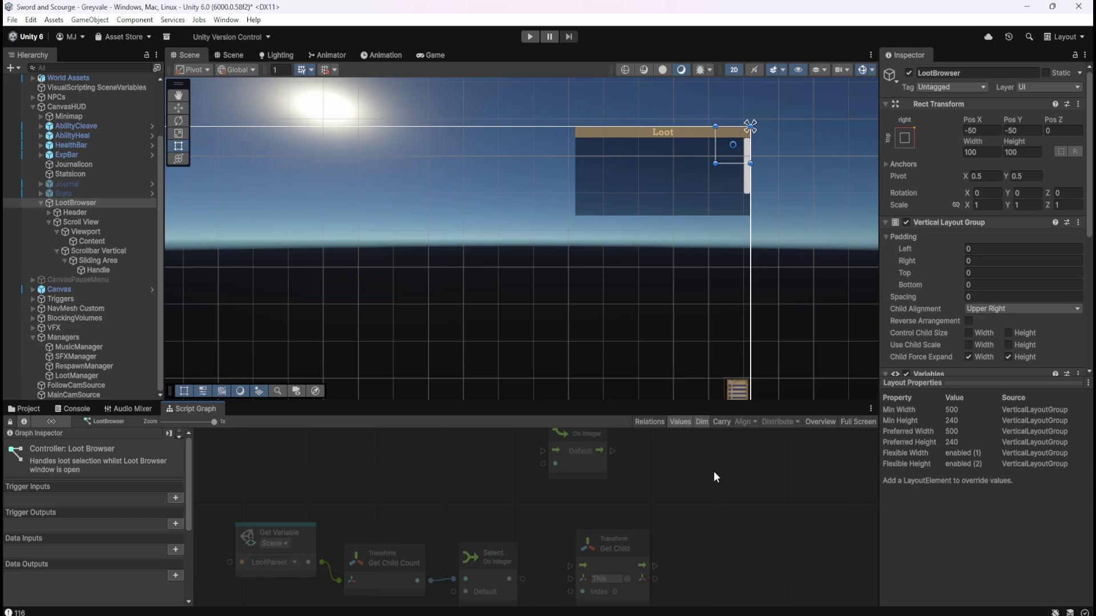
key("shift+space")
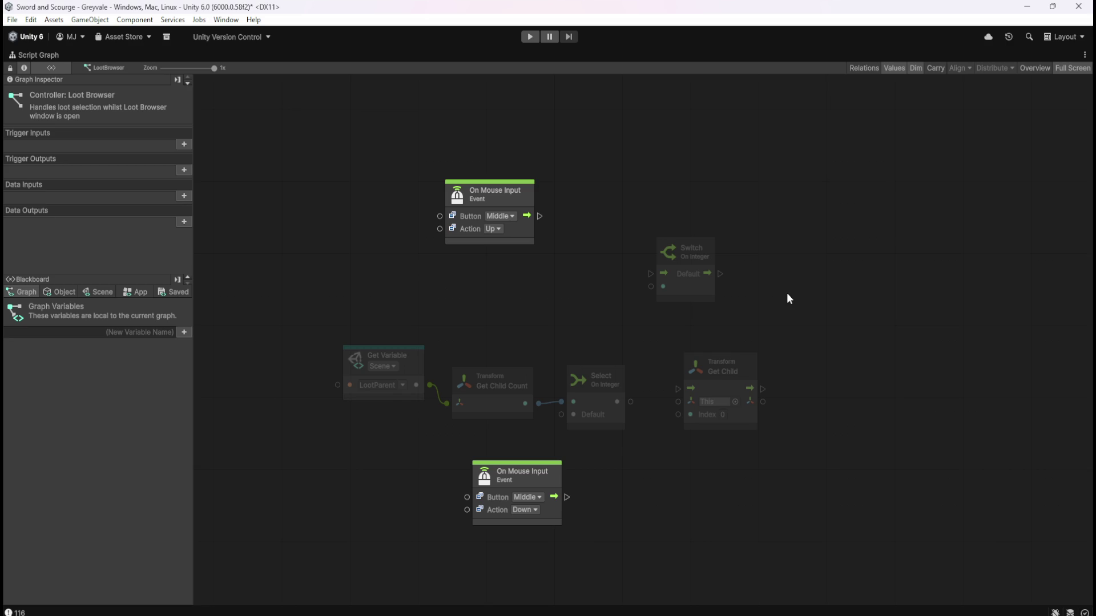
mouse_move(600, 165)
left_mouse_down()
mouse_move(467, 227)
mouse_move(473, 203)
left_mouse_up()
Step: Shift the upper and lower On Mouse Input nodes left so they stack vertically
left_click(573, 172)
left_click(550, 483)
left_click_drag(550, 483, 501, 491)
left_click(591, 470)
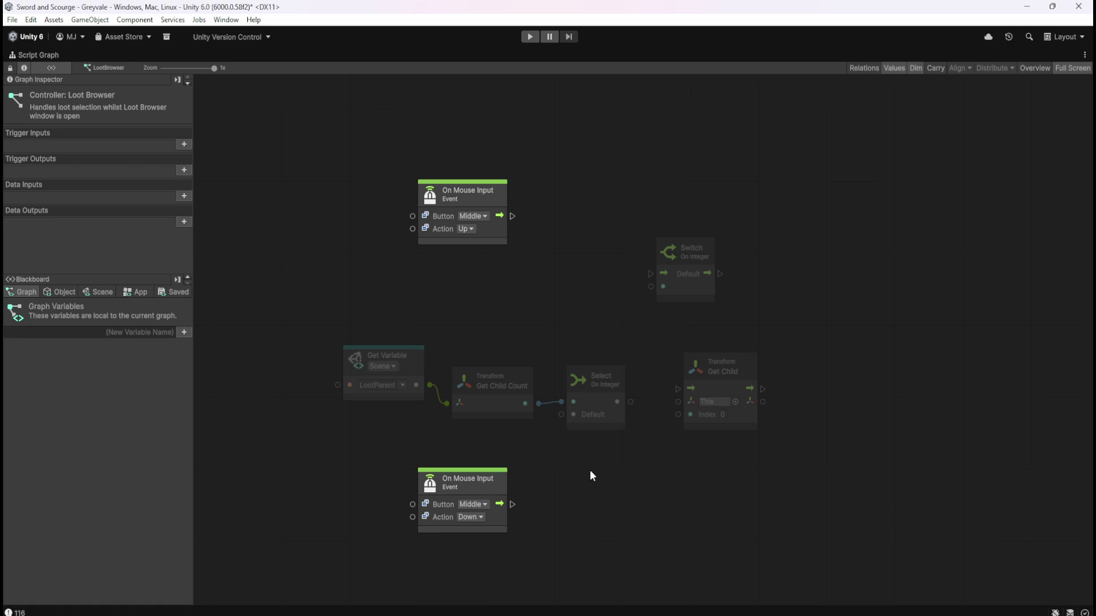
left_click(694, 282)
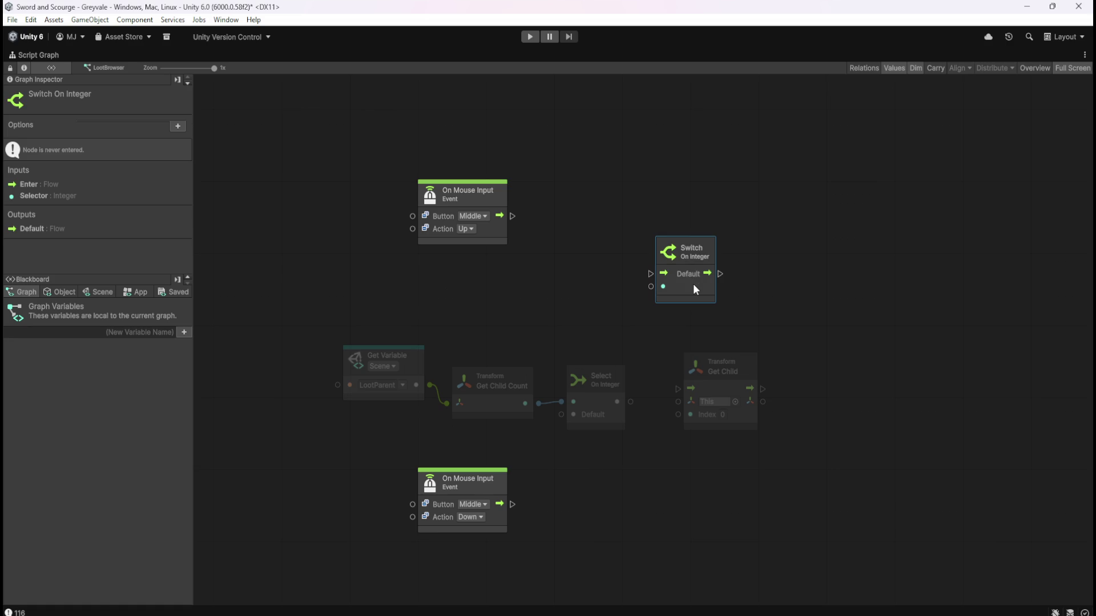
left_click(180, 126)
left_click(174, 139)
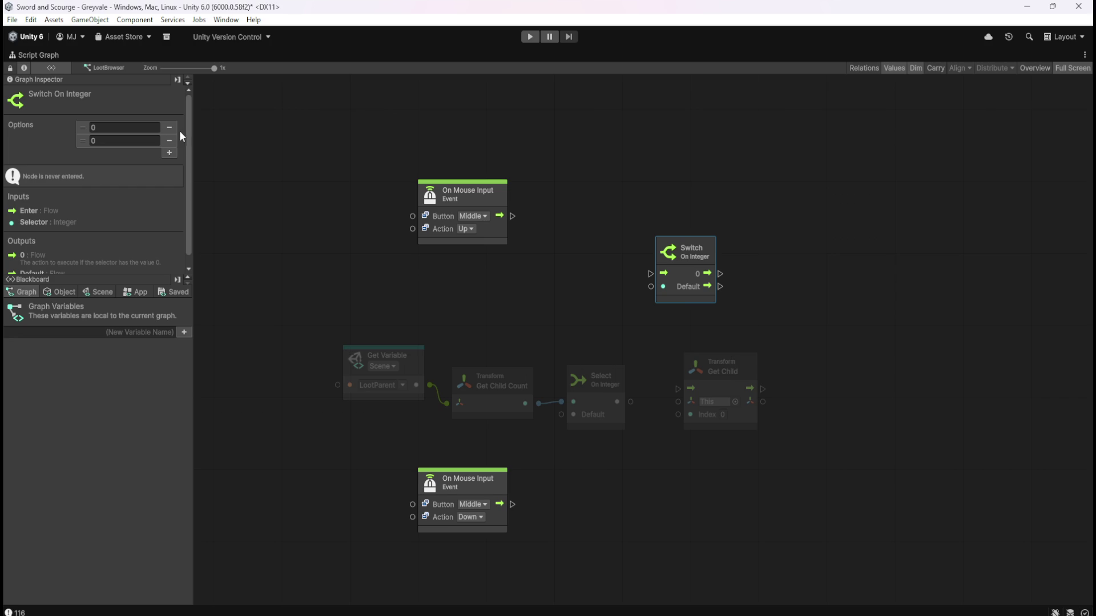
left_click(174, 130)
left_click(174, 130)
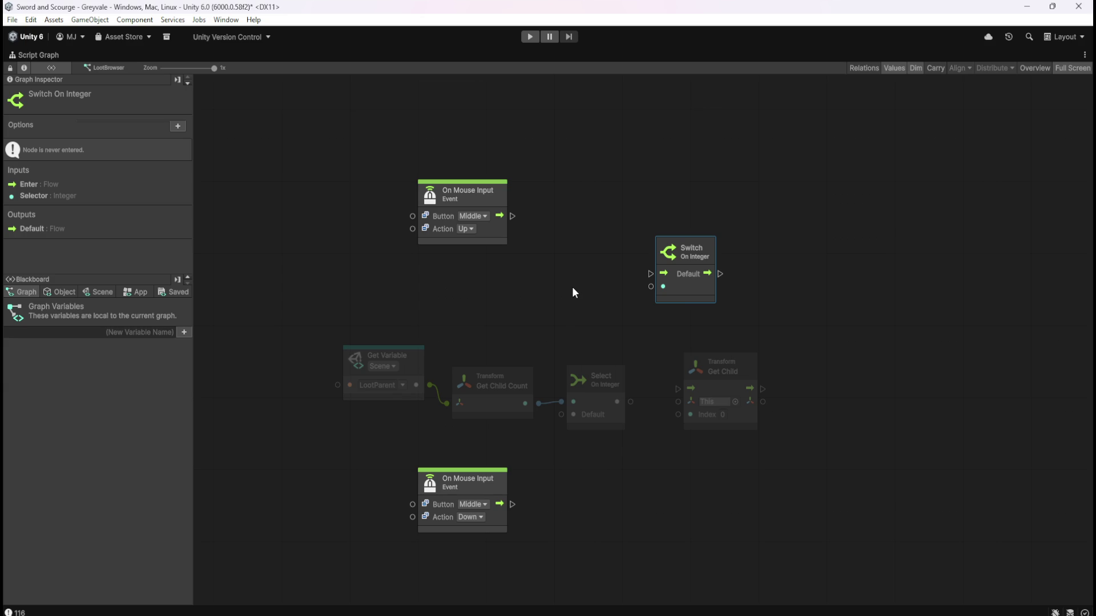
left_click(578, 289)
key("shift+space")
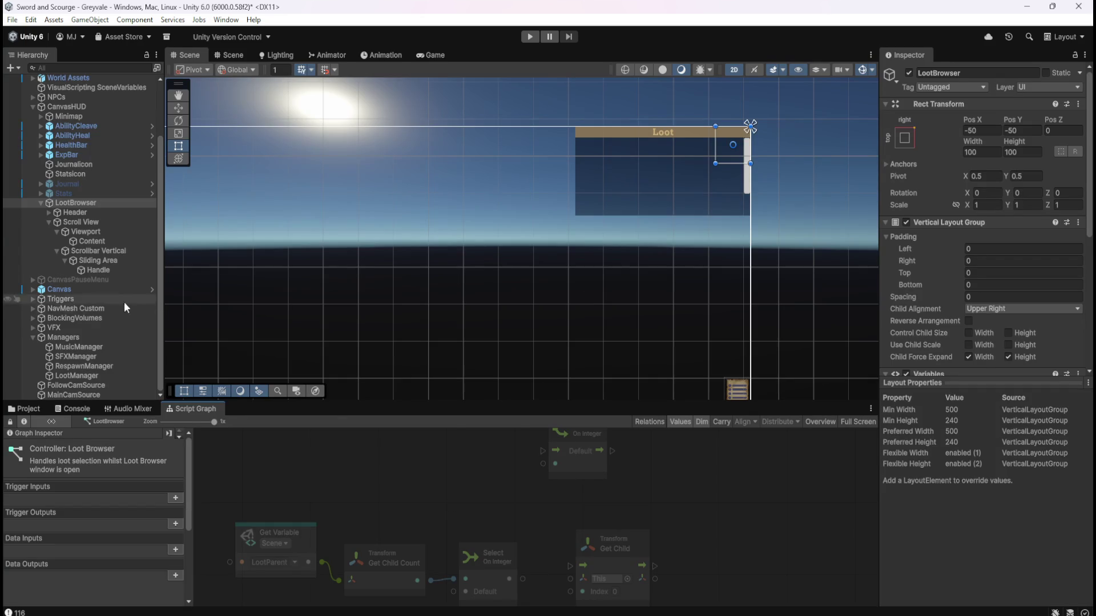
left_click(115, 252)
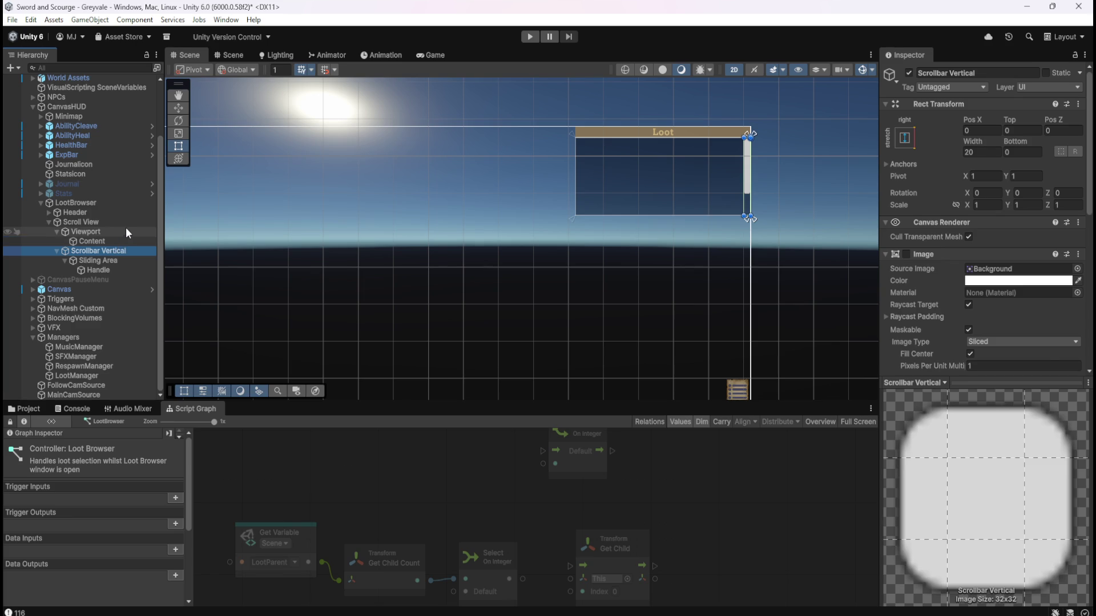
left_click(127, 223)
scroll(956, 334, "down", 5)
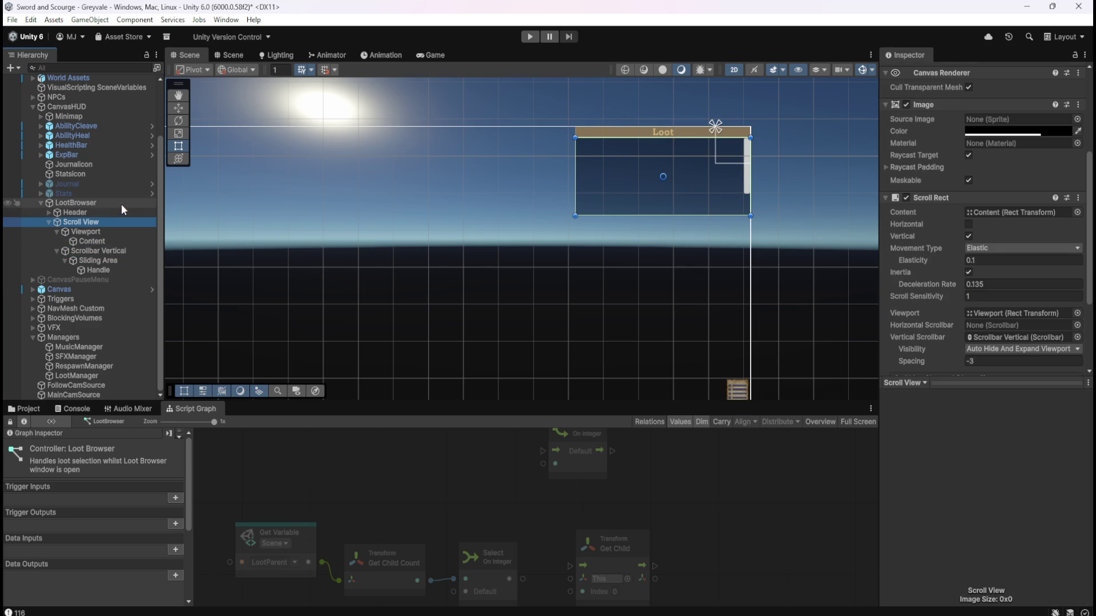
scroll(902, 246, "down", 1)
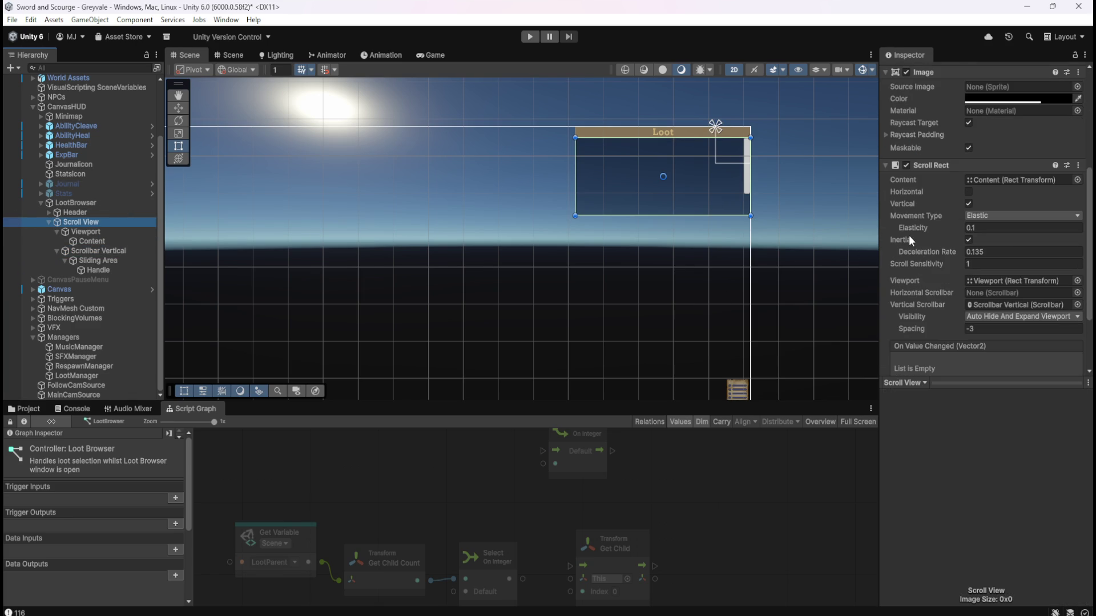
left_click(90, 251)
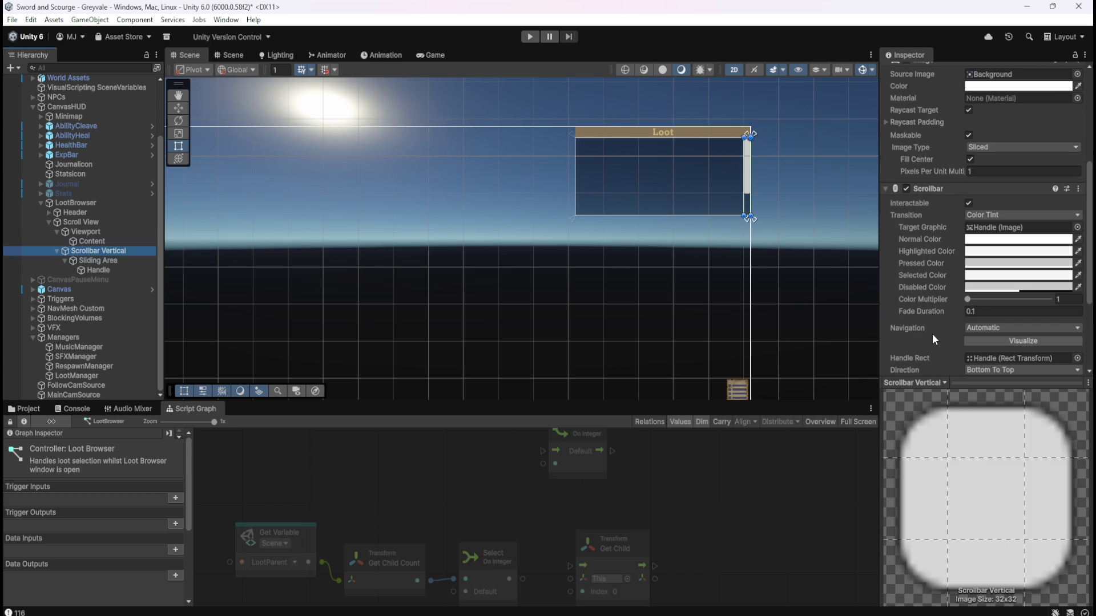
left_click(973, 328)
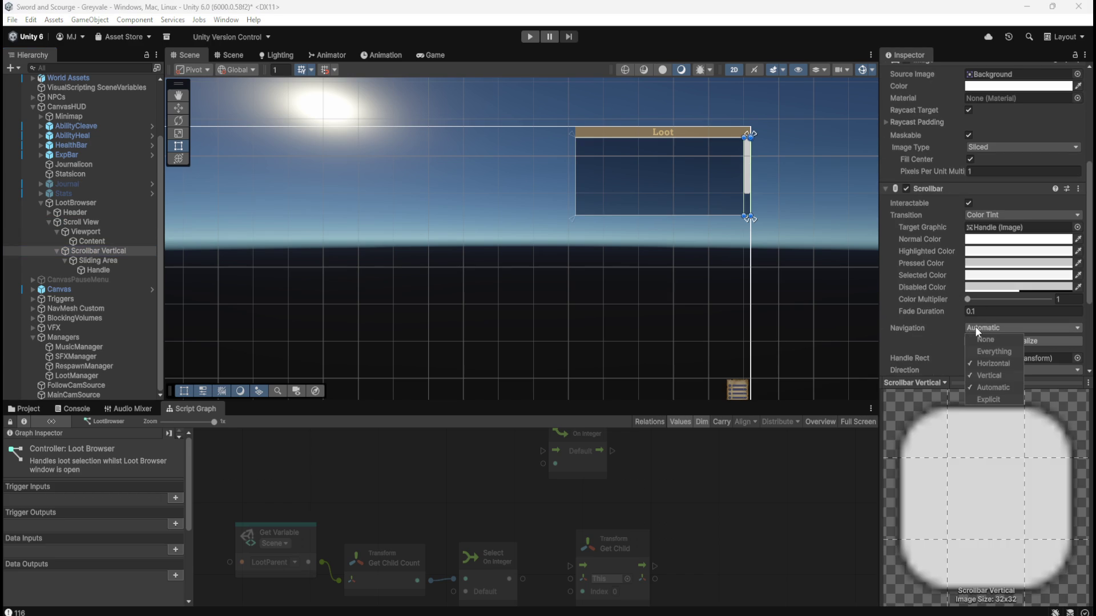
left_click(1090, 293)
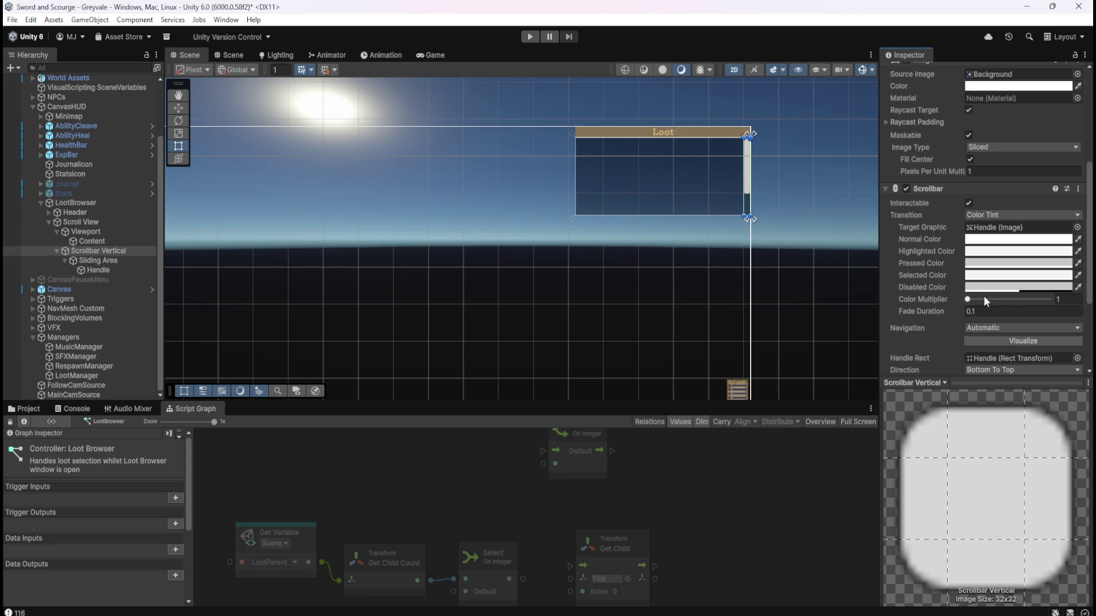
left_click(968, 299)
scroll(948, 311, "down", 3)
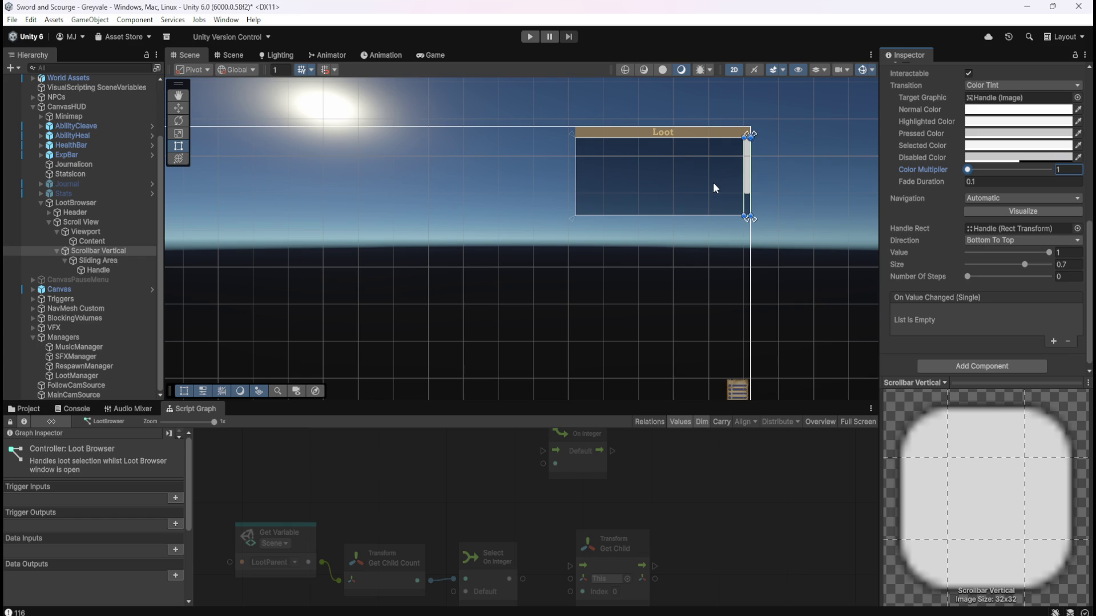
key("shift+space")
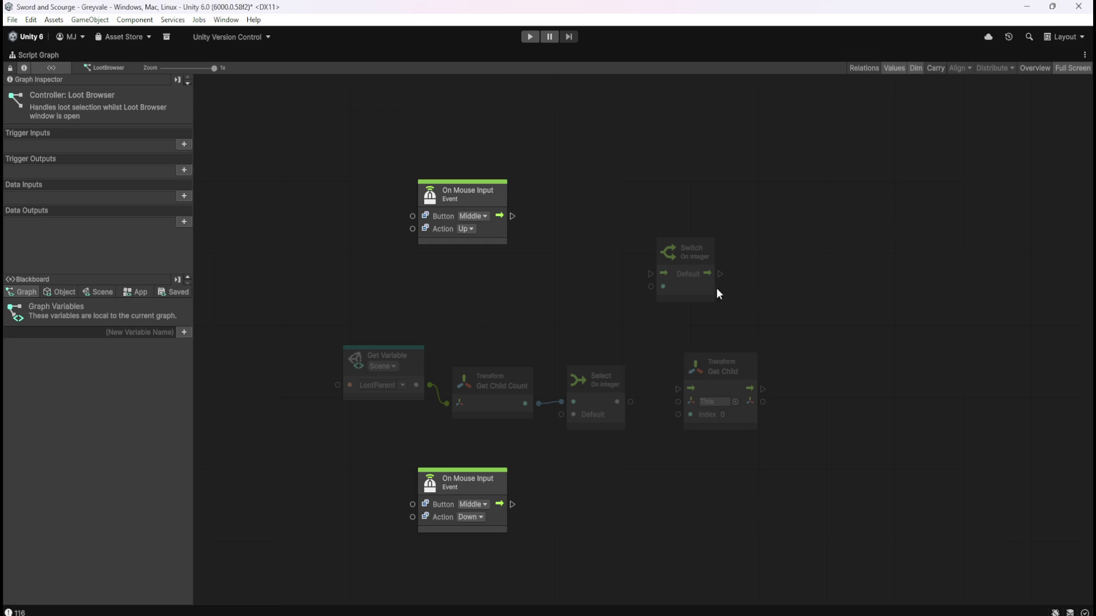
key("shift+space")
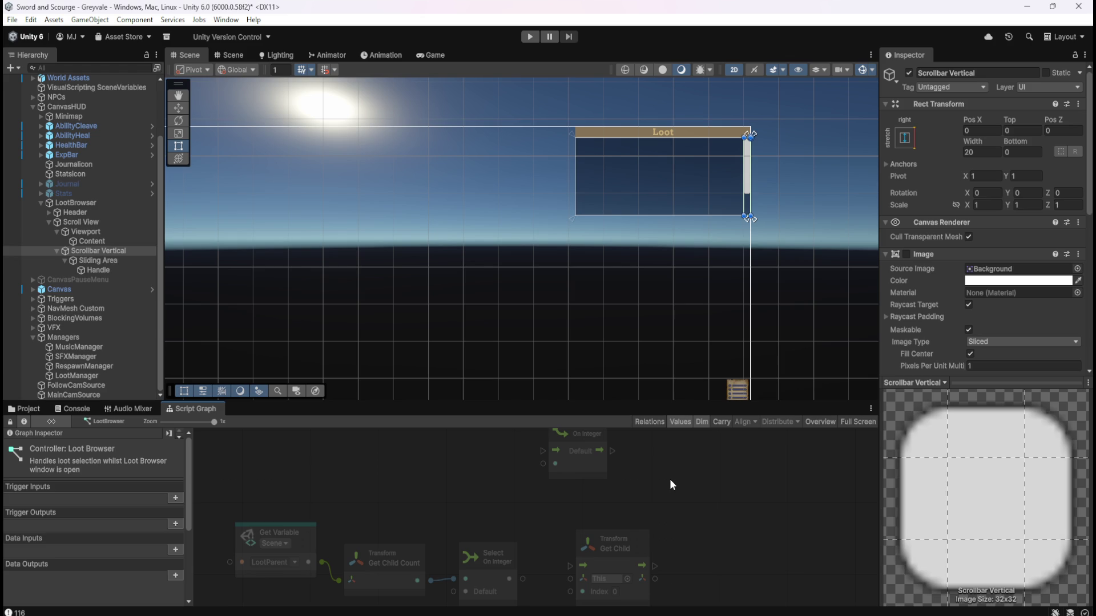
key("shift+space")
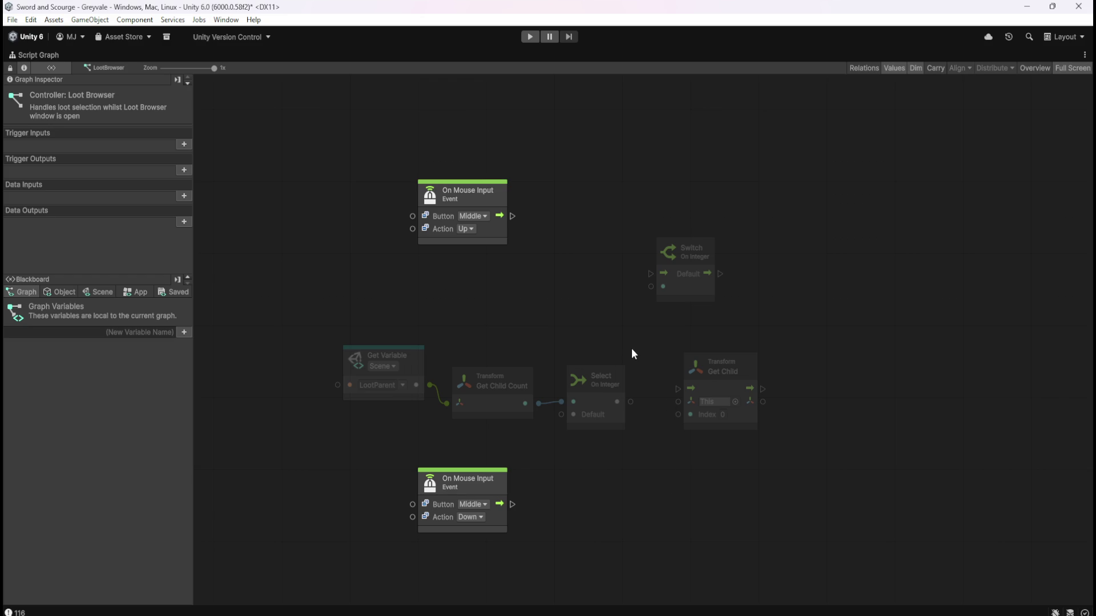
mouse_move(384, 290)
left_mouse_down()
mouse_move(456, 342)
mouse_move(616, 412)
mouse_move(631, 314)
left_mouse_up()
Step: Restore the full editor layout, save the scene with Ctrl+S, and start Play mode
key("shift+space")
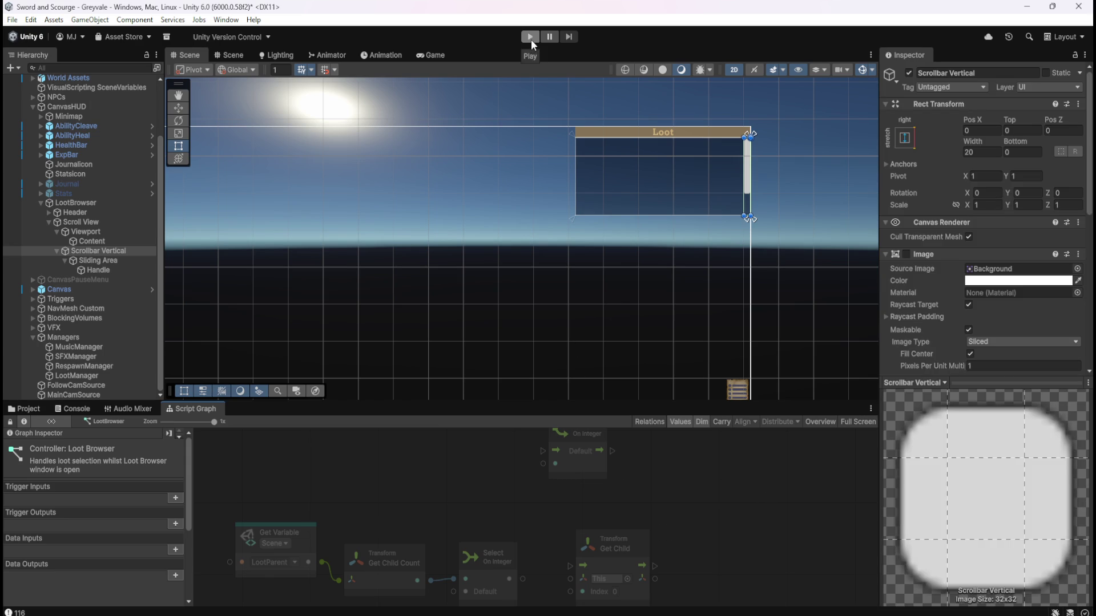
key("ctrl+s")
left_click(430, 57)
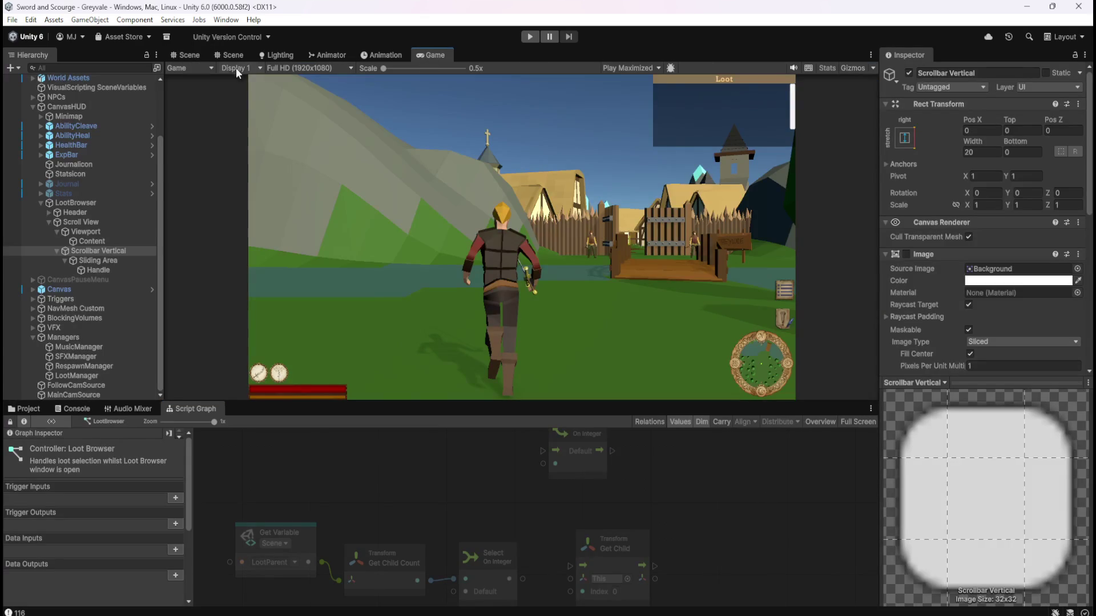
left_click(193, 51)
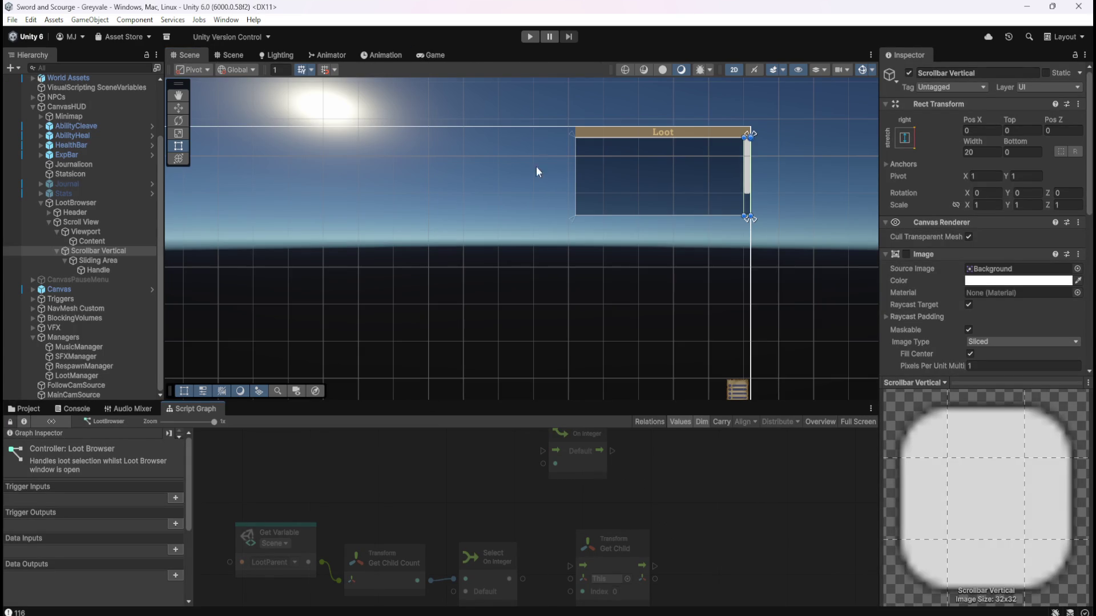
left_click(525, 35)
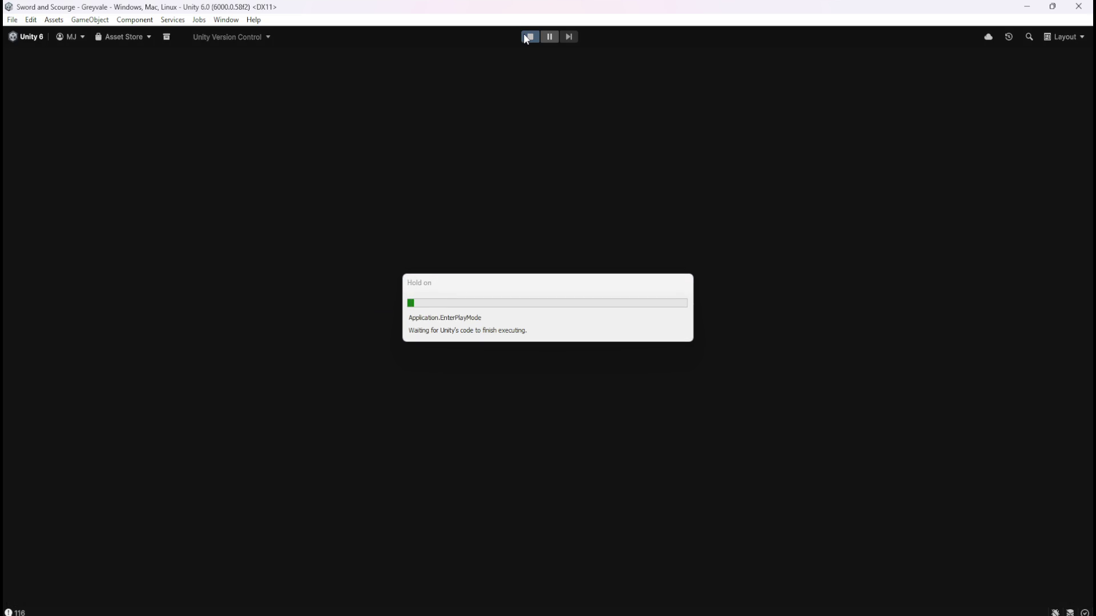
Step: Run the character through the village and forest into the graveyard with the skeletons
key("w")
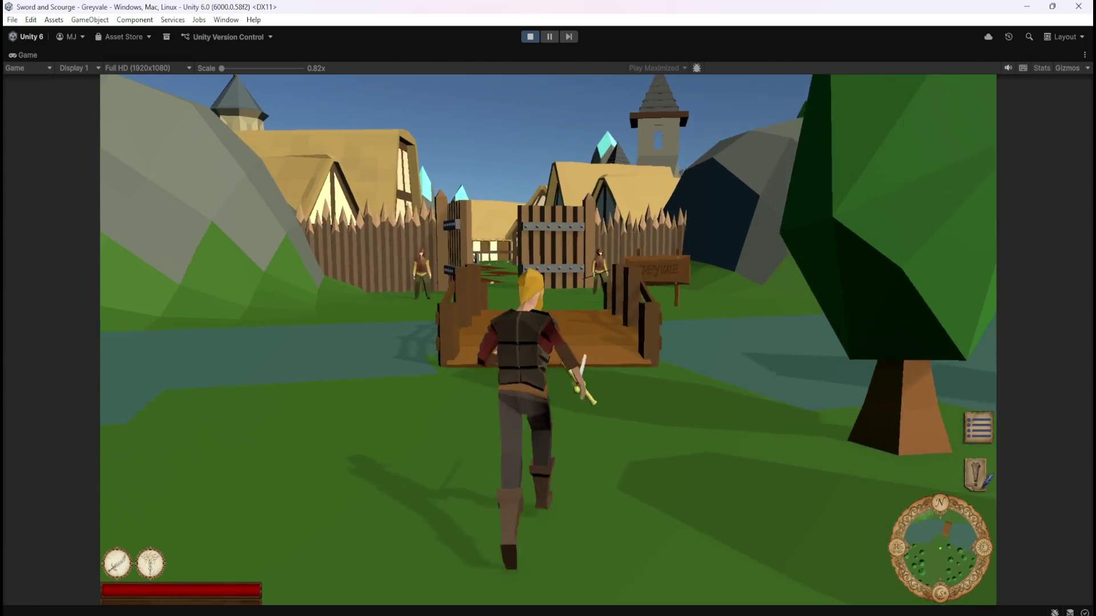
key("w")
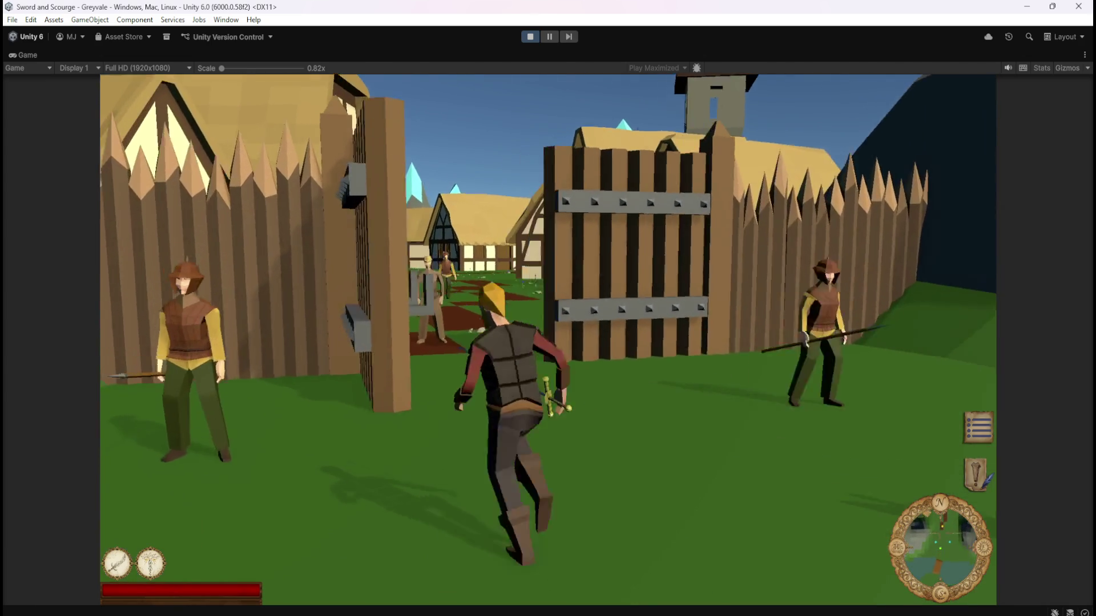
key("w")
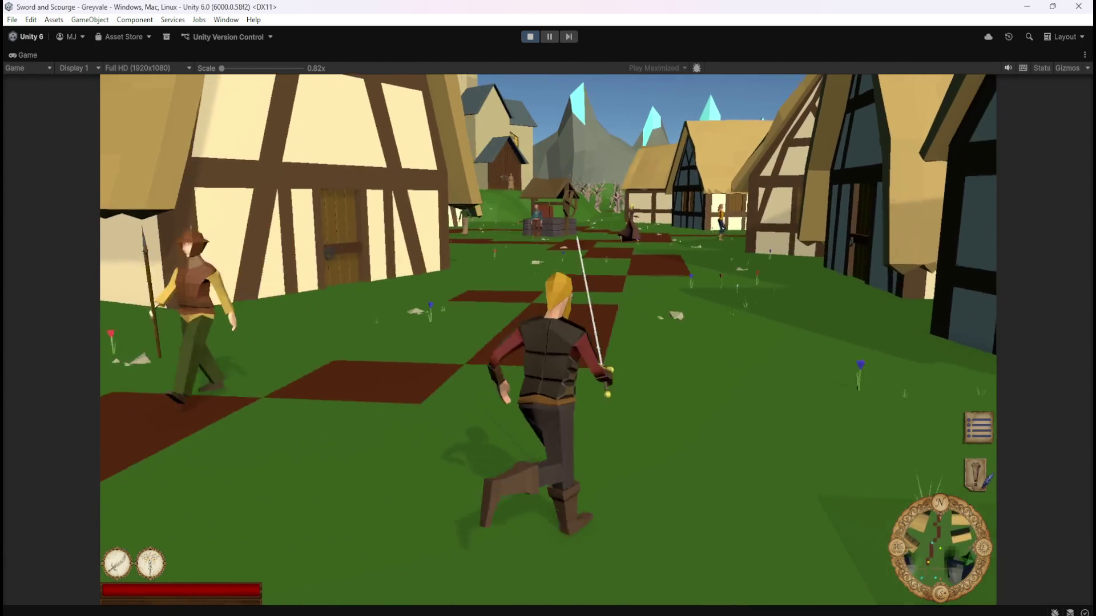
key("w")
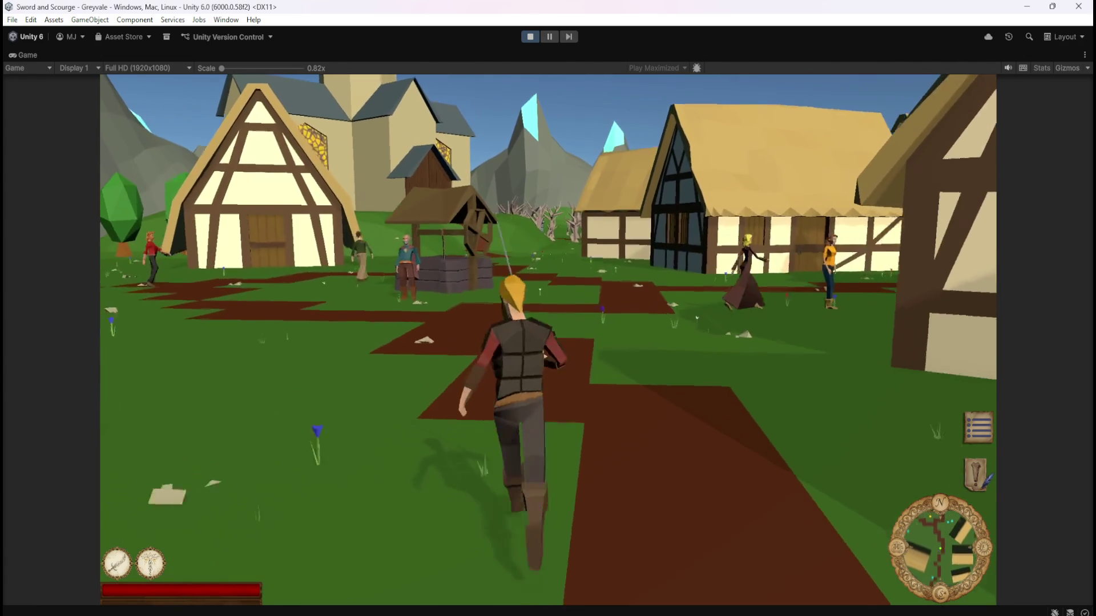
key("w")
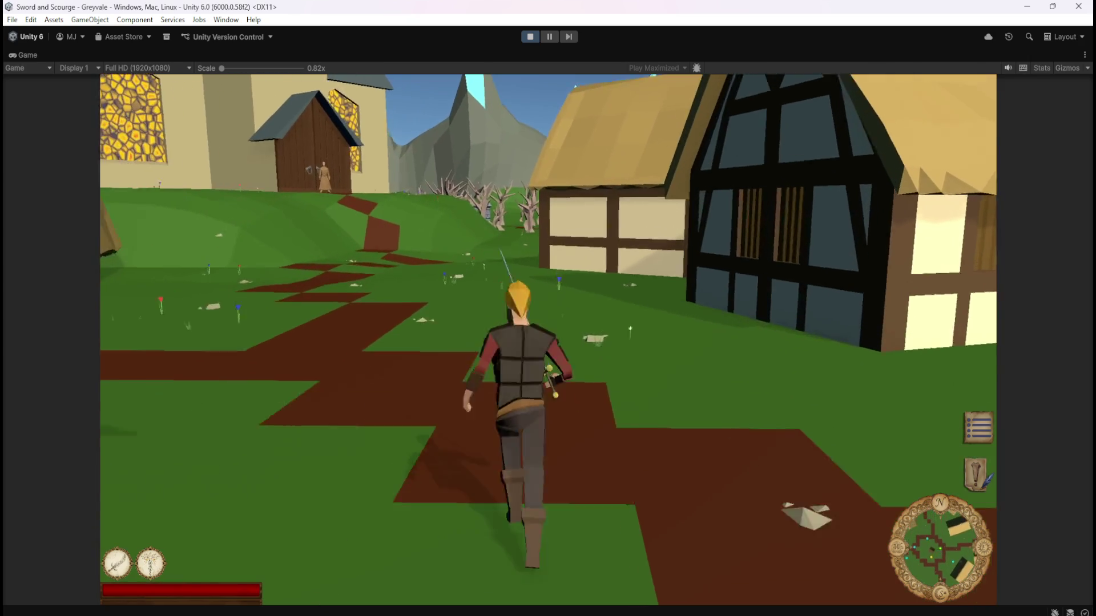
key("w")
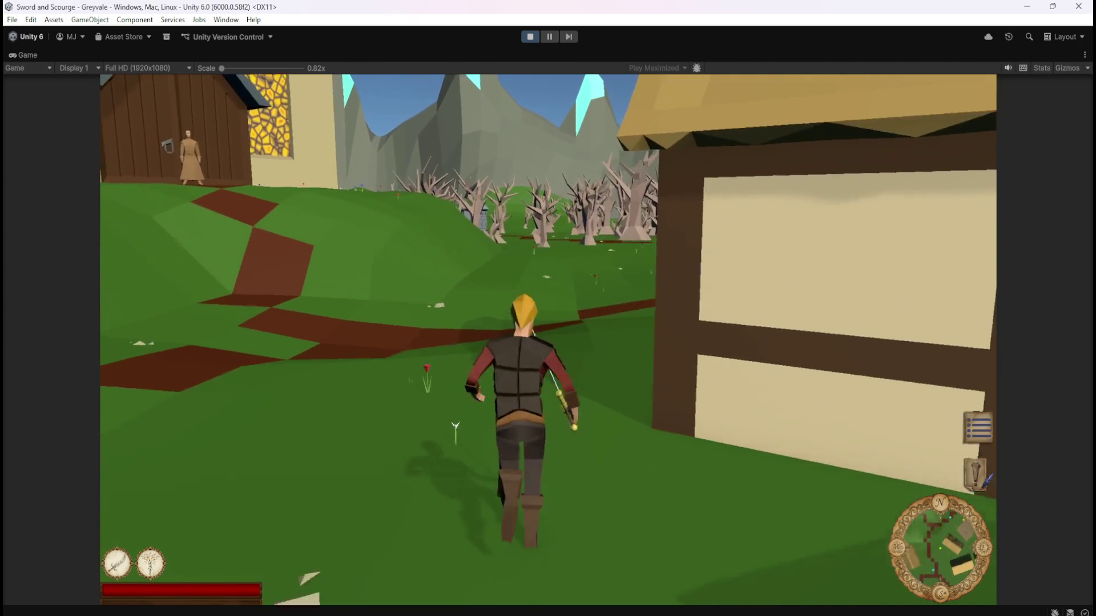
key("w")
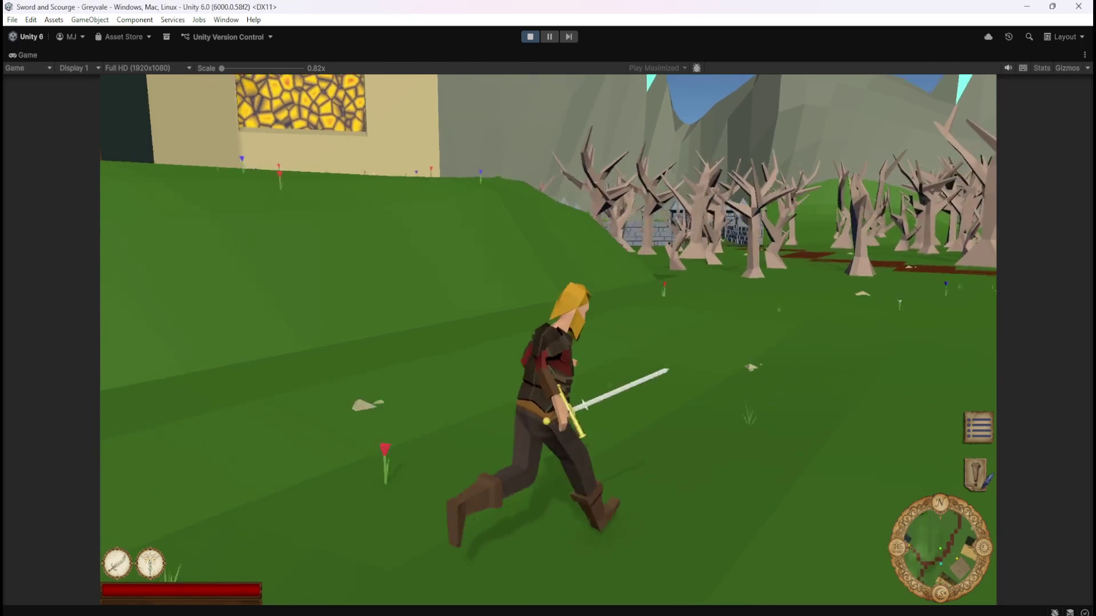
key("w")
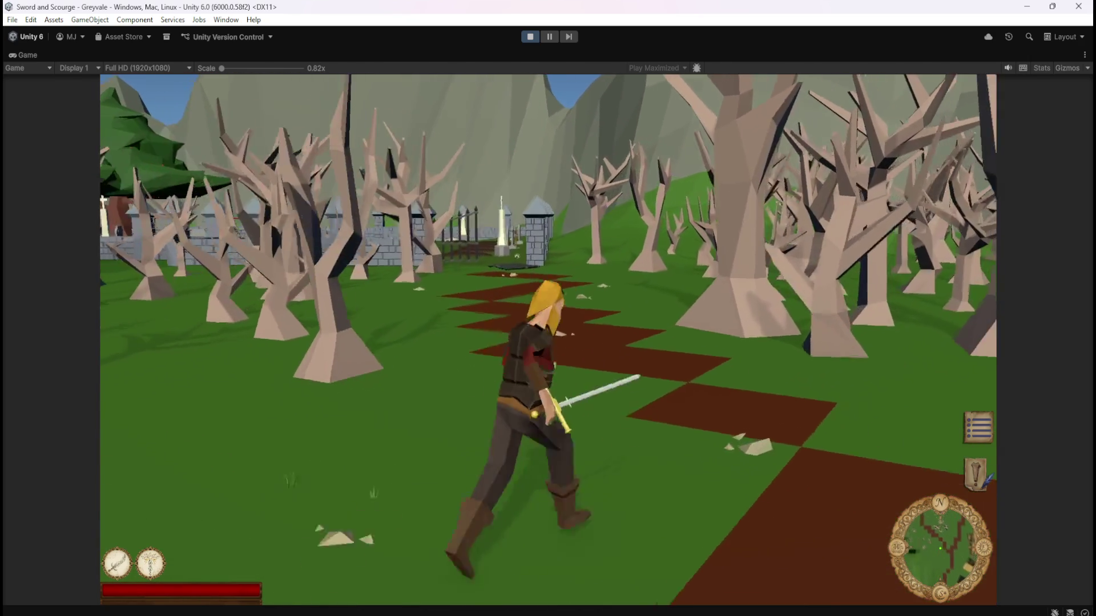
key("w")
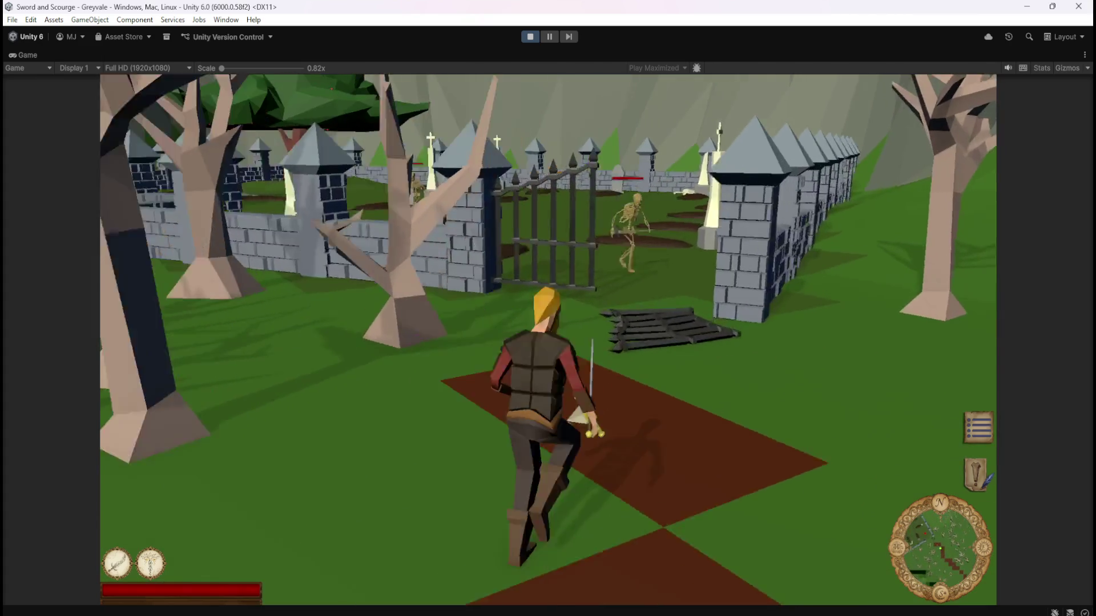
Step: Attack the skeletons with the 1 key until they die and Bones loot appears
key("w")
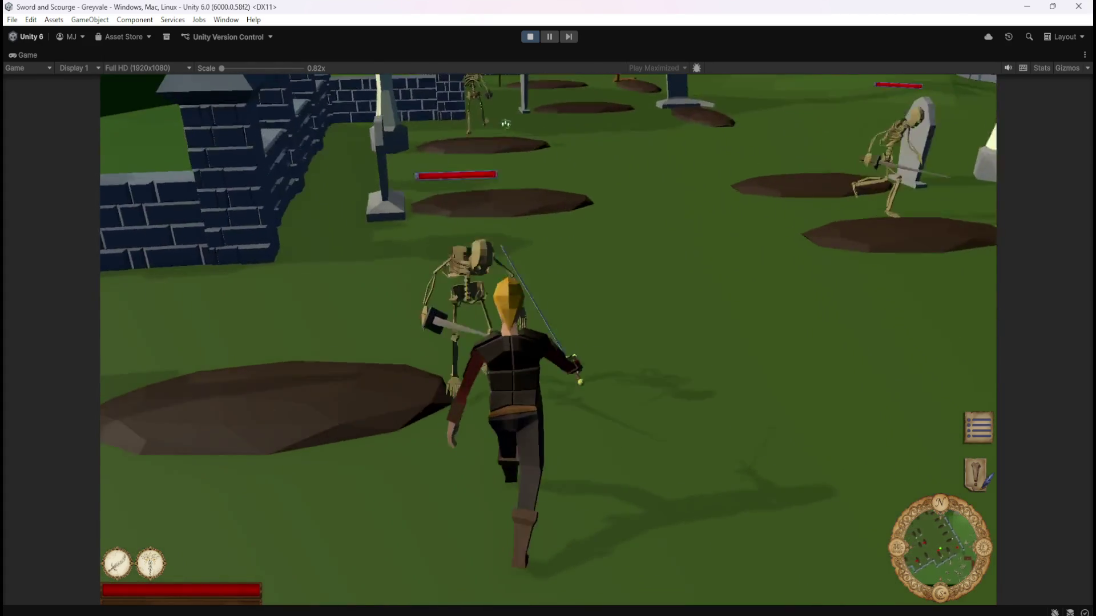
key("1")
key("1")
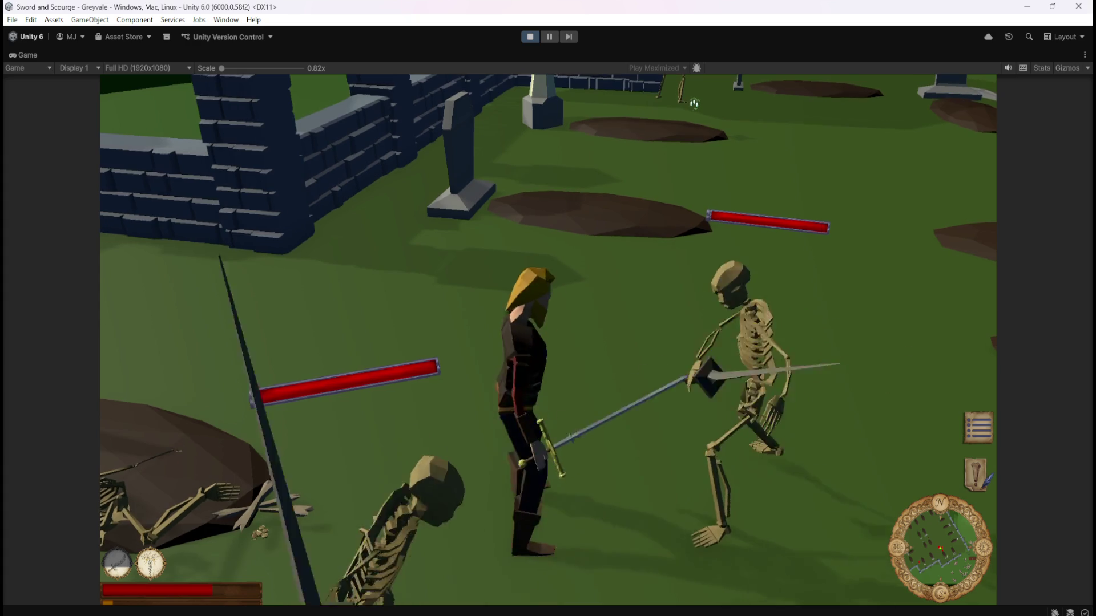
key("w")
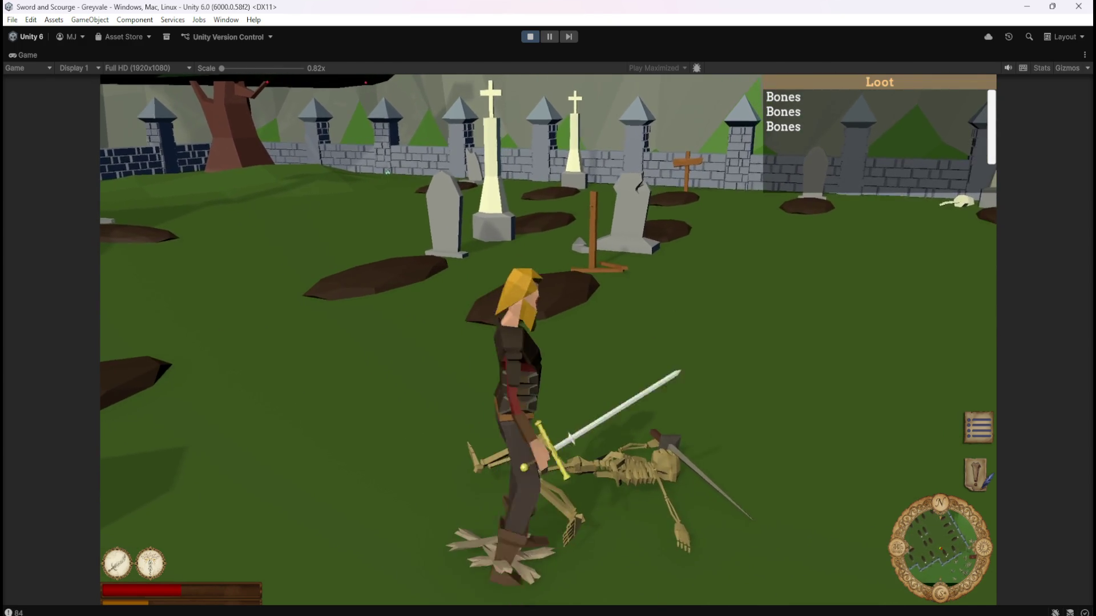
Step: Walk the hero back and forth over the bone piles to collect Bones
key("w")
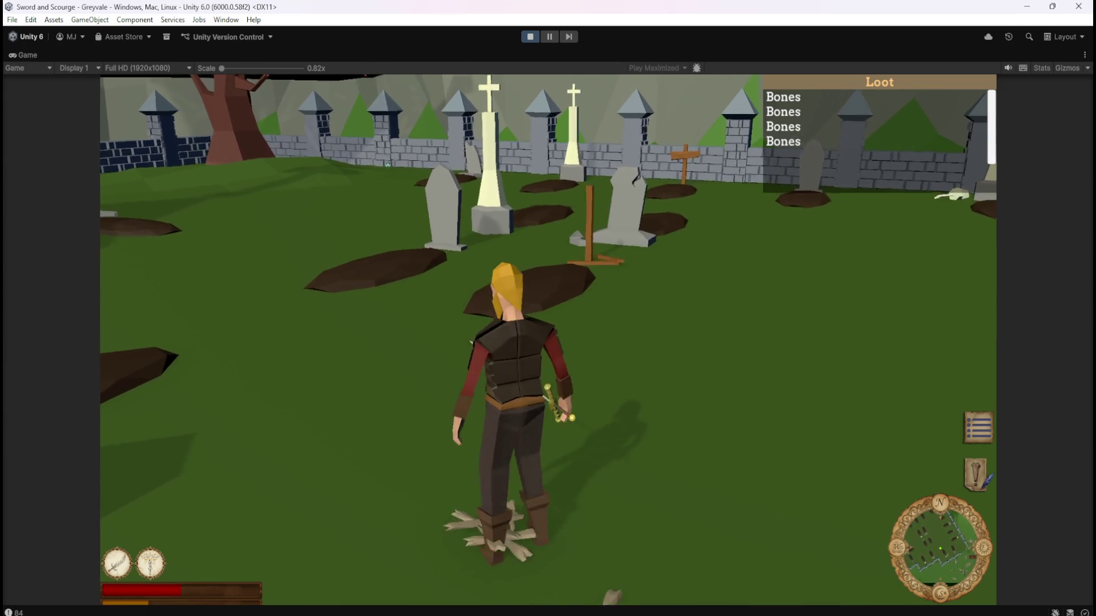
key("s")
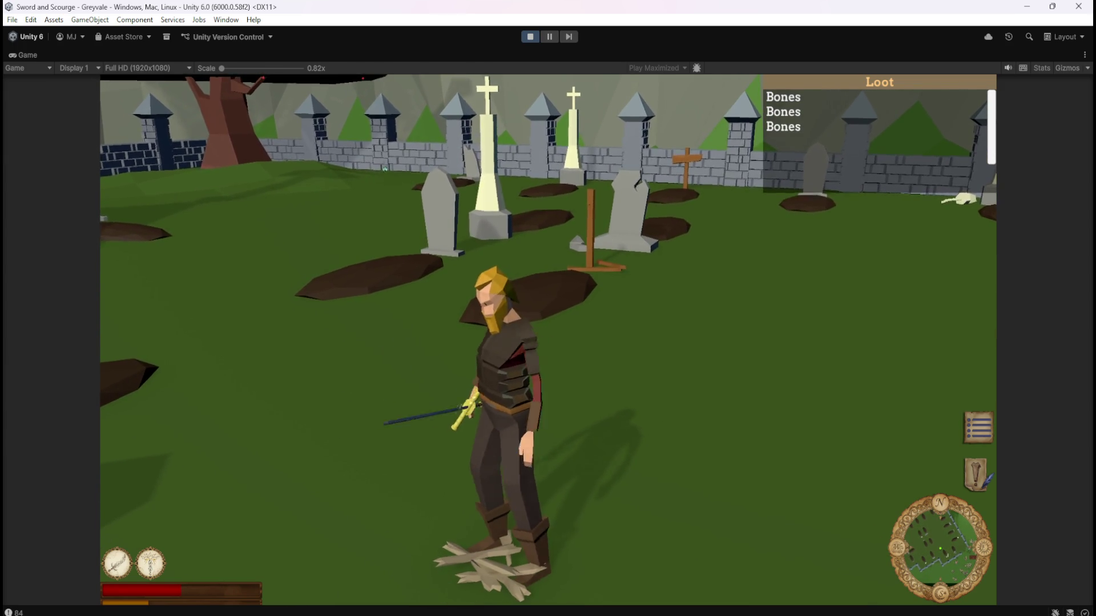
key("w")
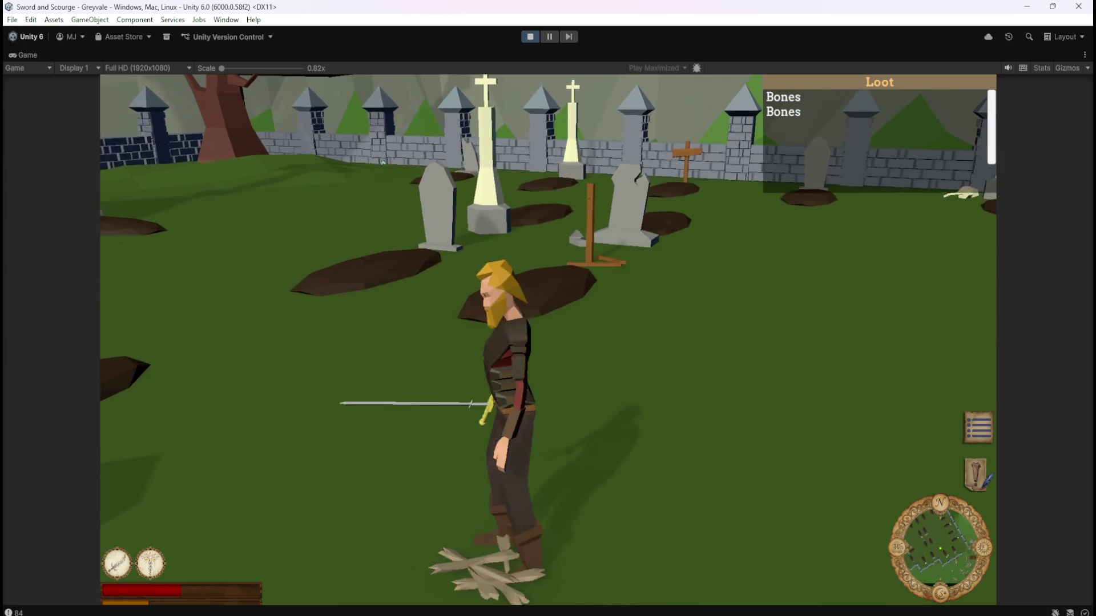
key("s")
key("w")
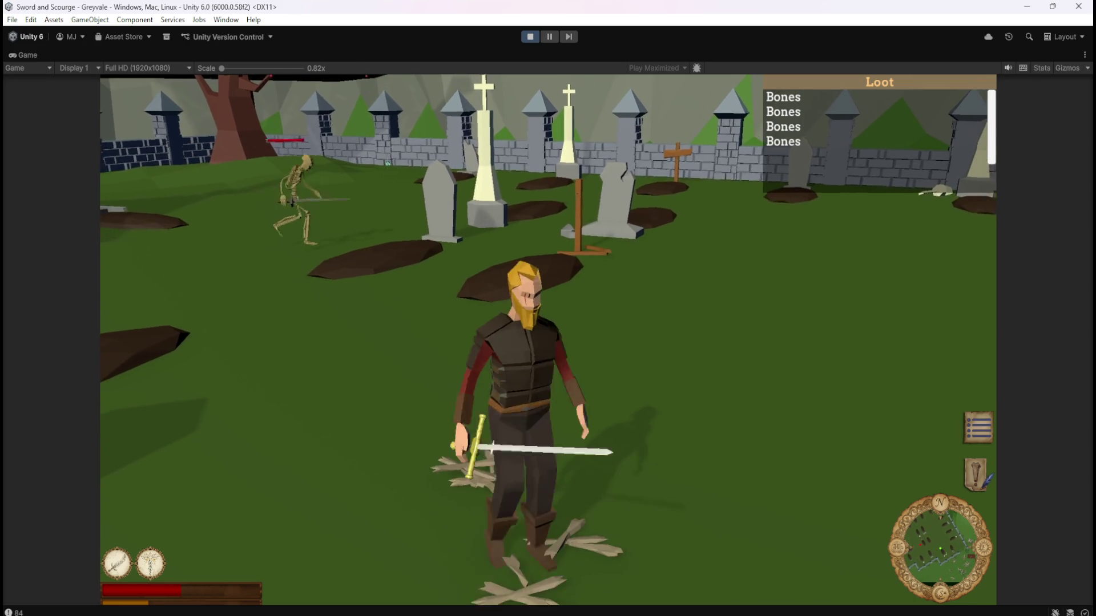
key("w")
key("s")
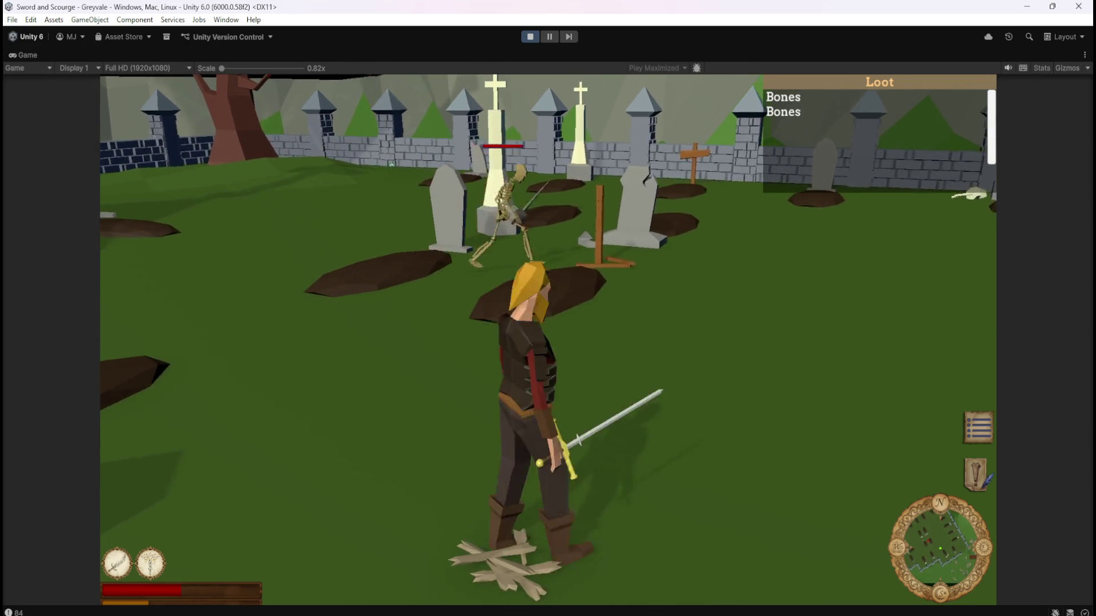
Step: Close in on the two approaching skeletons and strike with Space until both die
key("w")
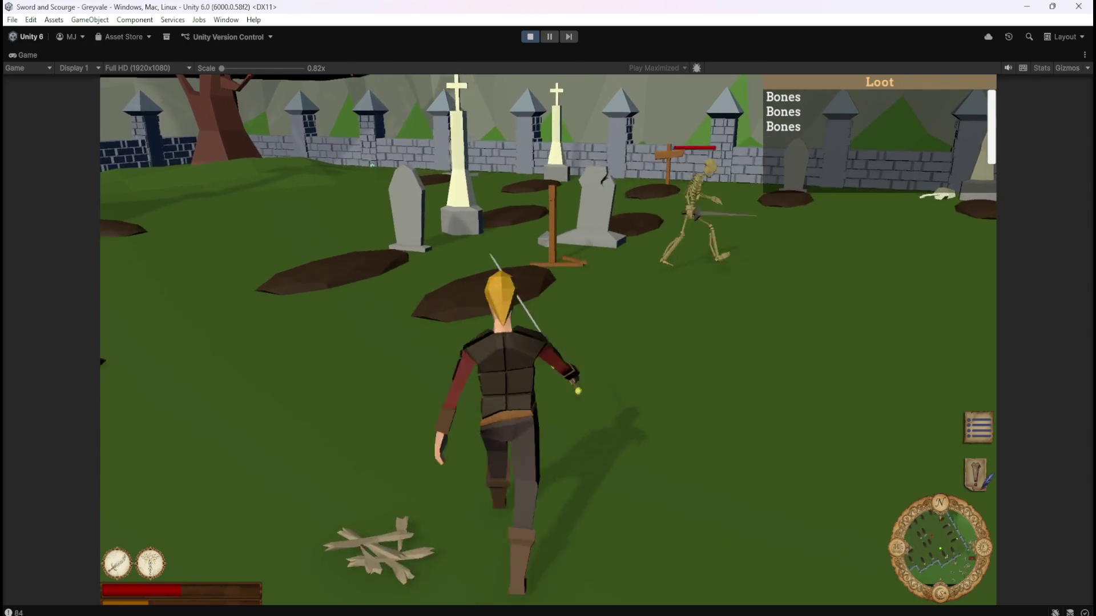
key("s")
key("w")
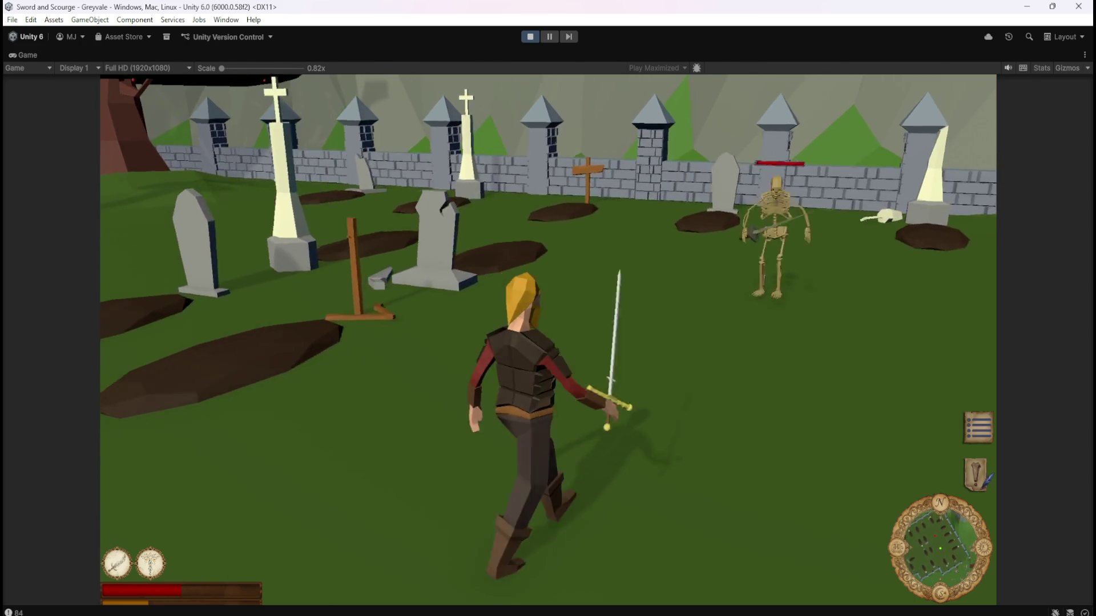
key("a")
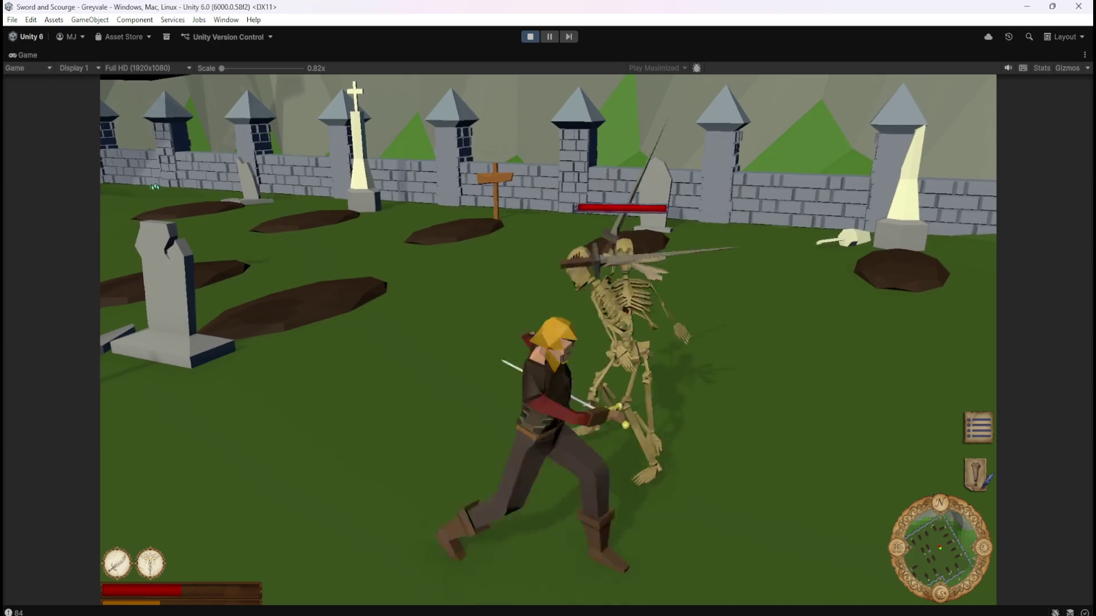
key("s")
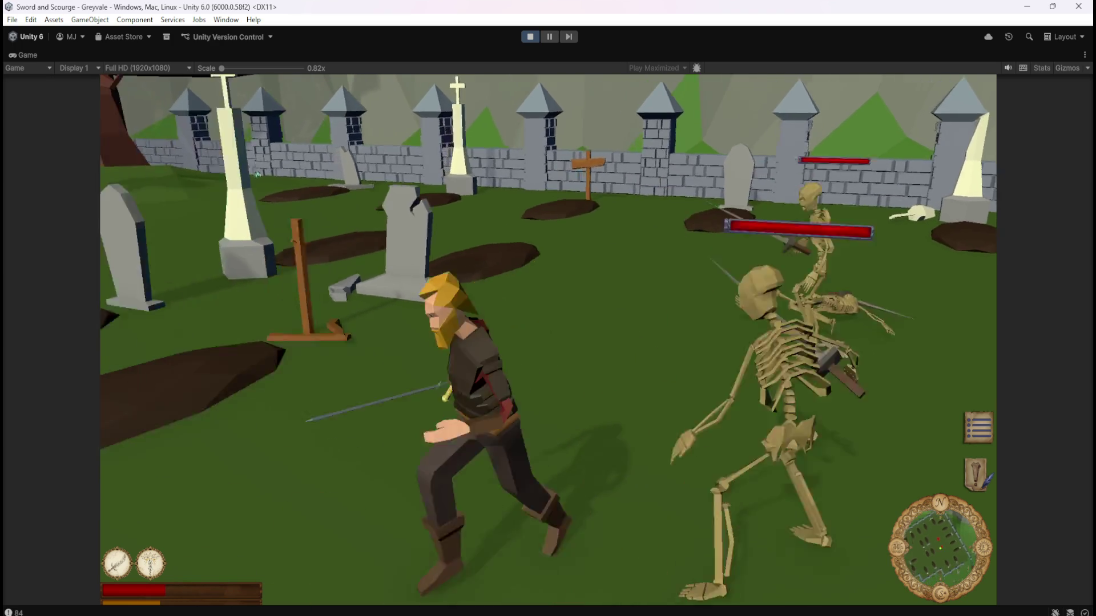
key("w")
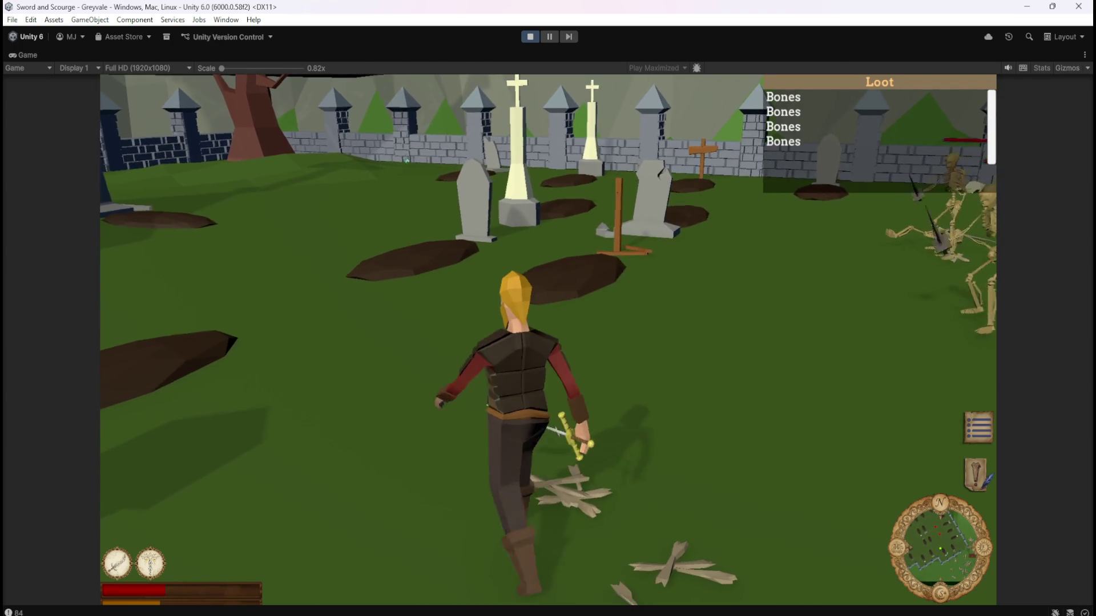
key("space")
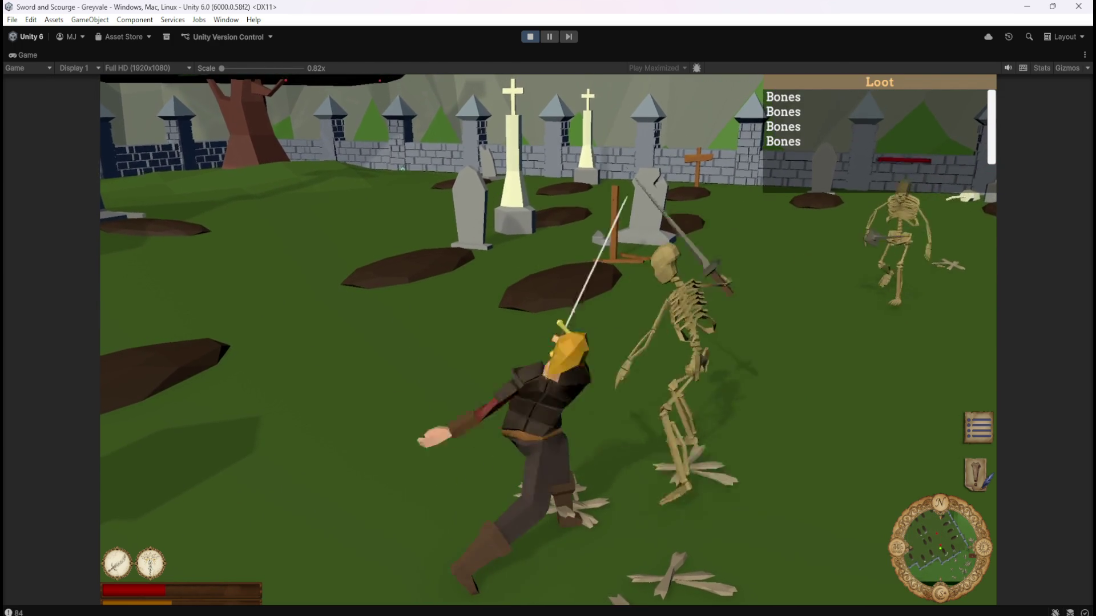
key("space")
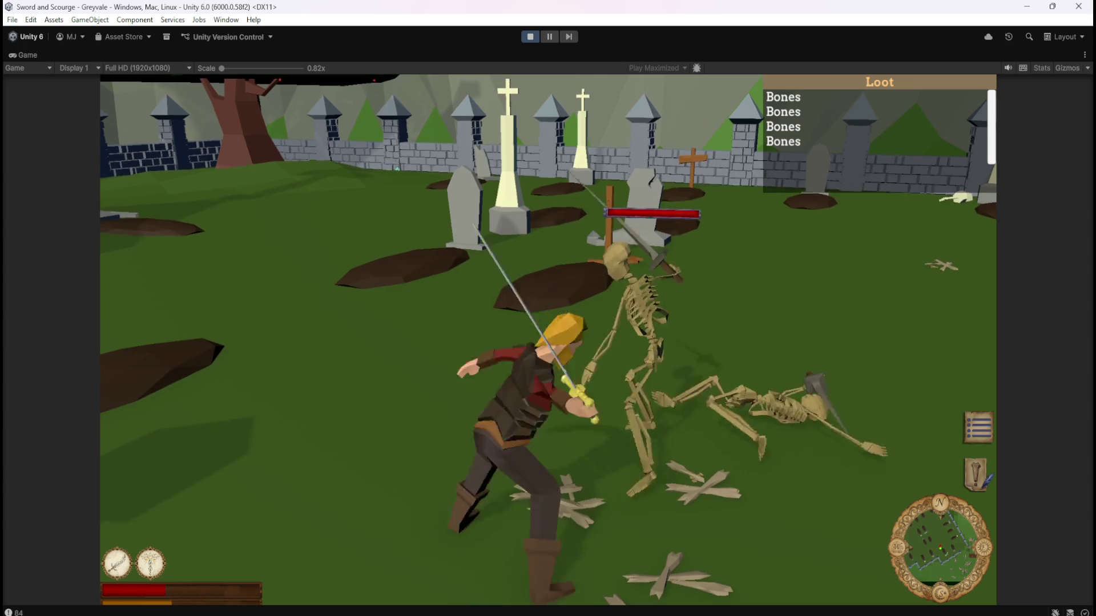
key("space")
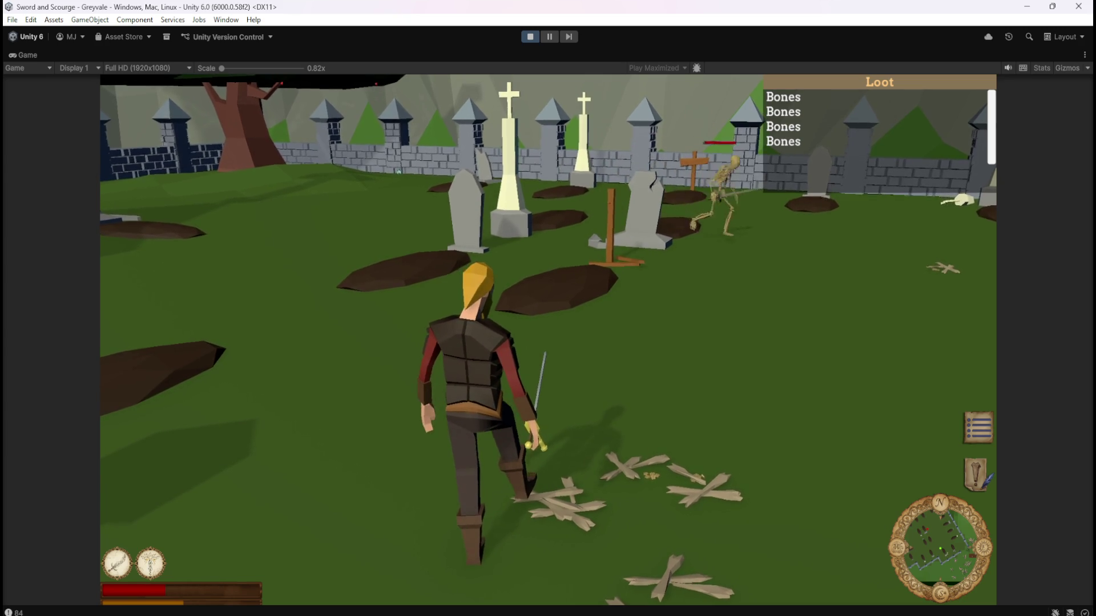
Step: Face the next approaching skeleton and attack it twice
key("s")
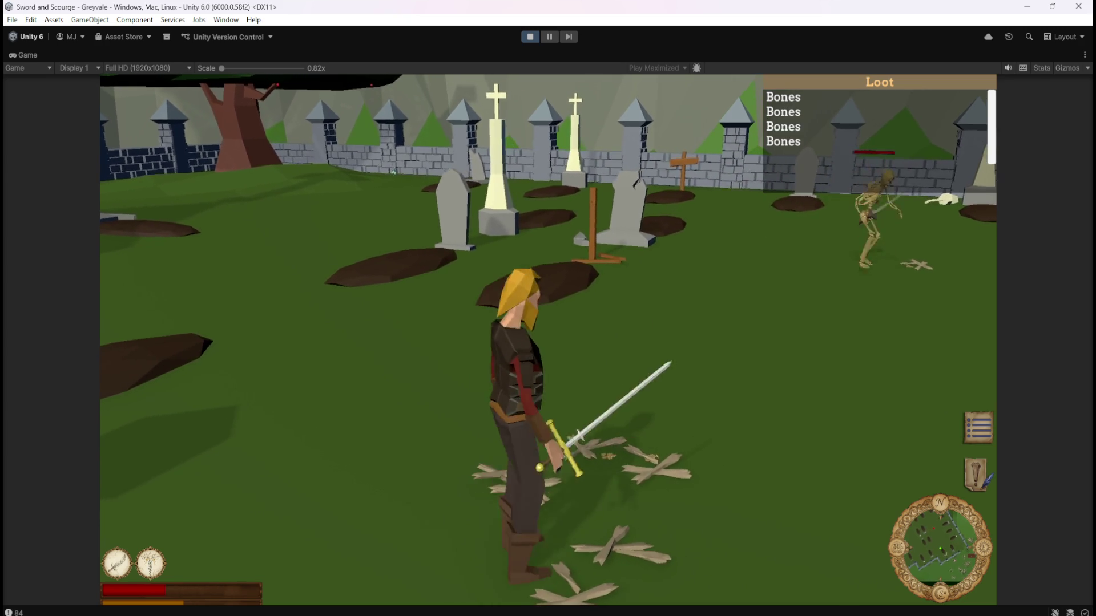
key("w")
key("a")
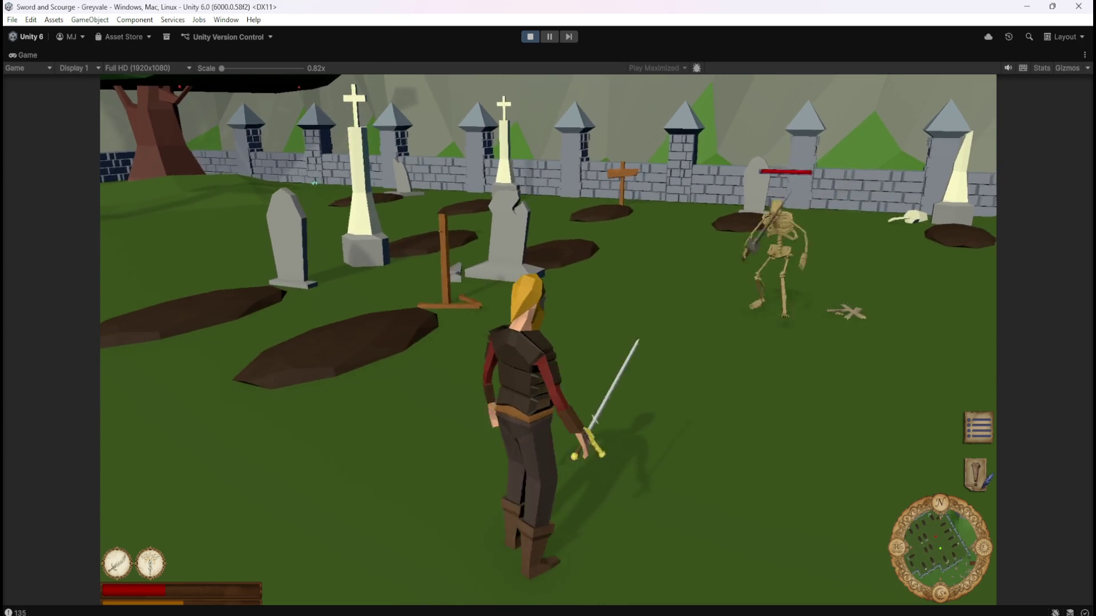
key("space")
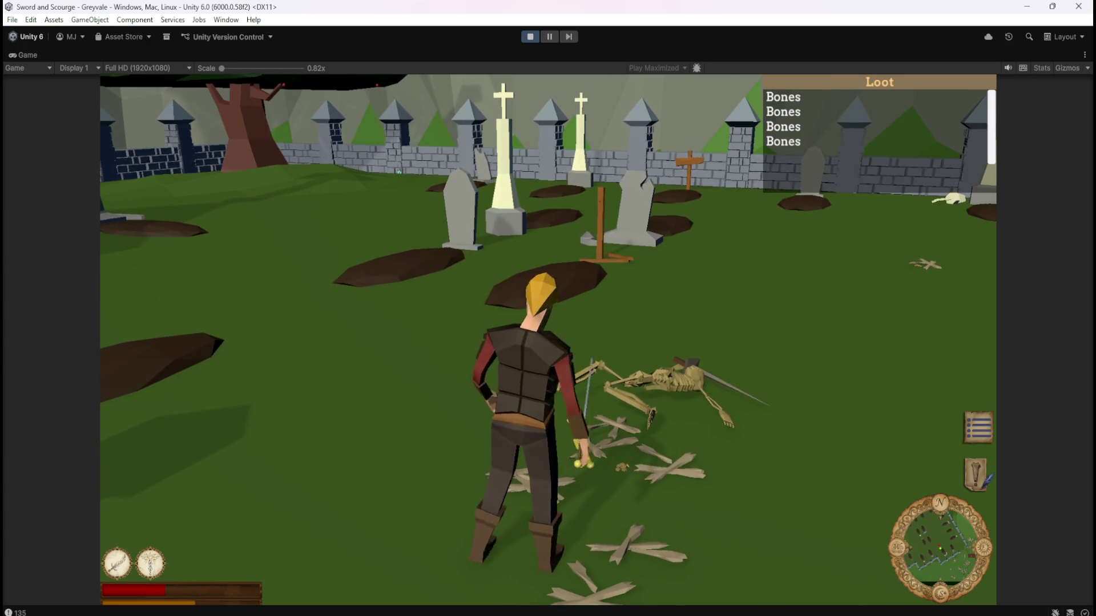
key("space")
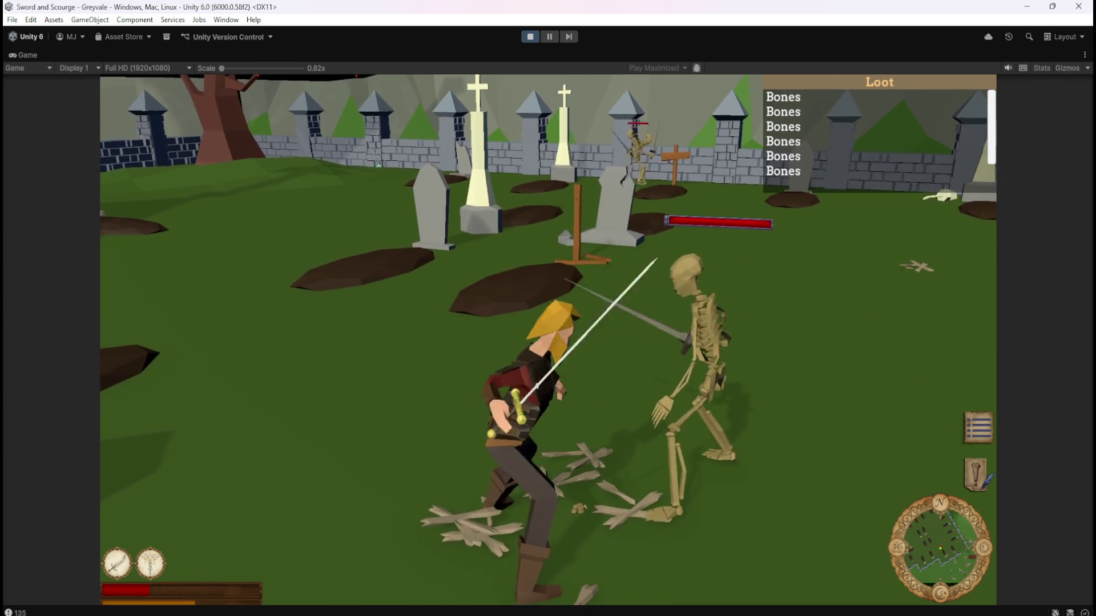
Step: Restore the hero's health with ability key 2 and turn the camera toward more skeletons
key("2")
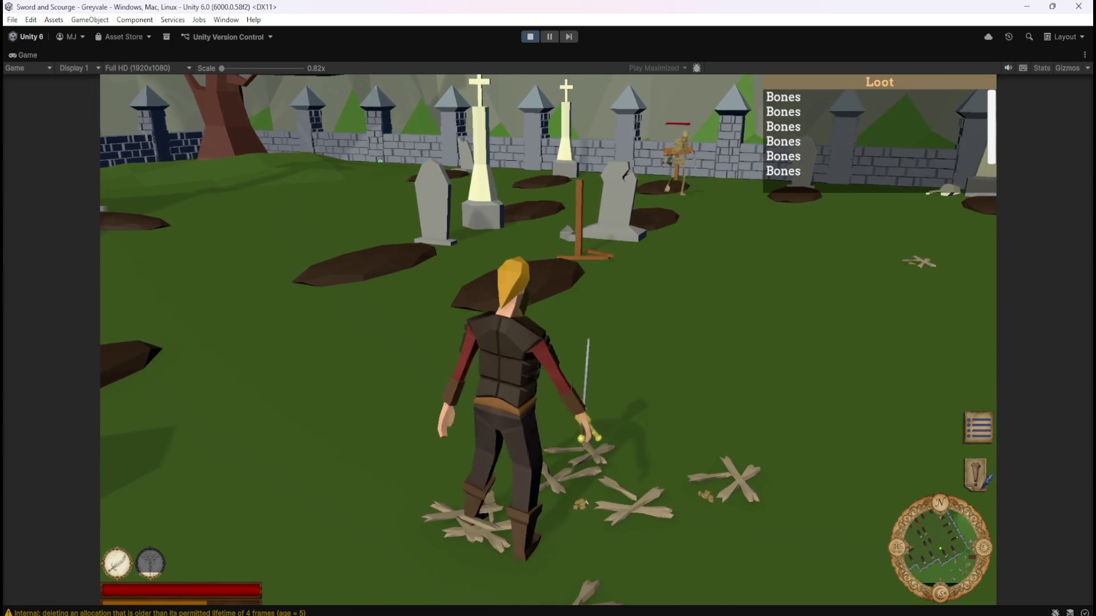
key("Right")
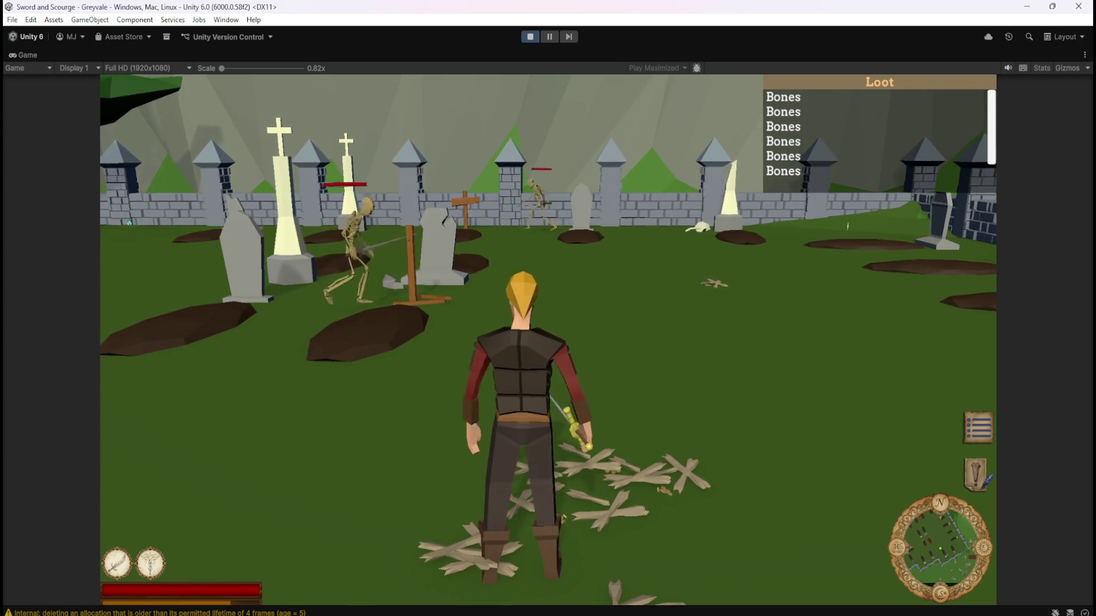
key("a")
key("w")
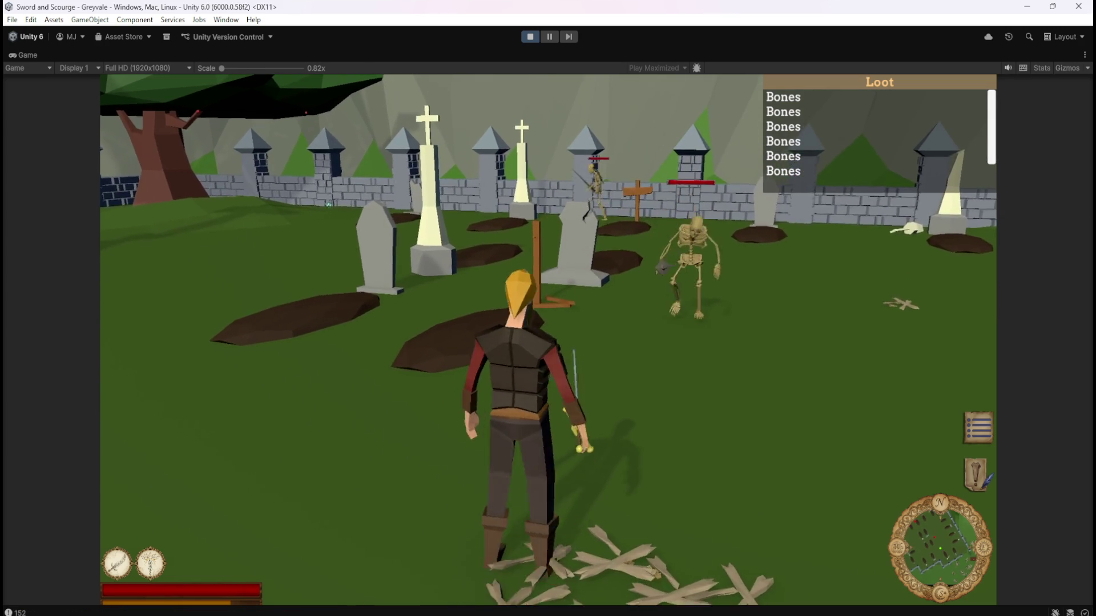
Step: Walk over the bone piles until the Loot panel lists seven Bones entries
key("s")
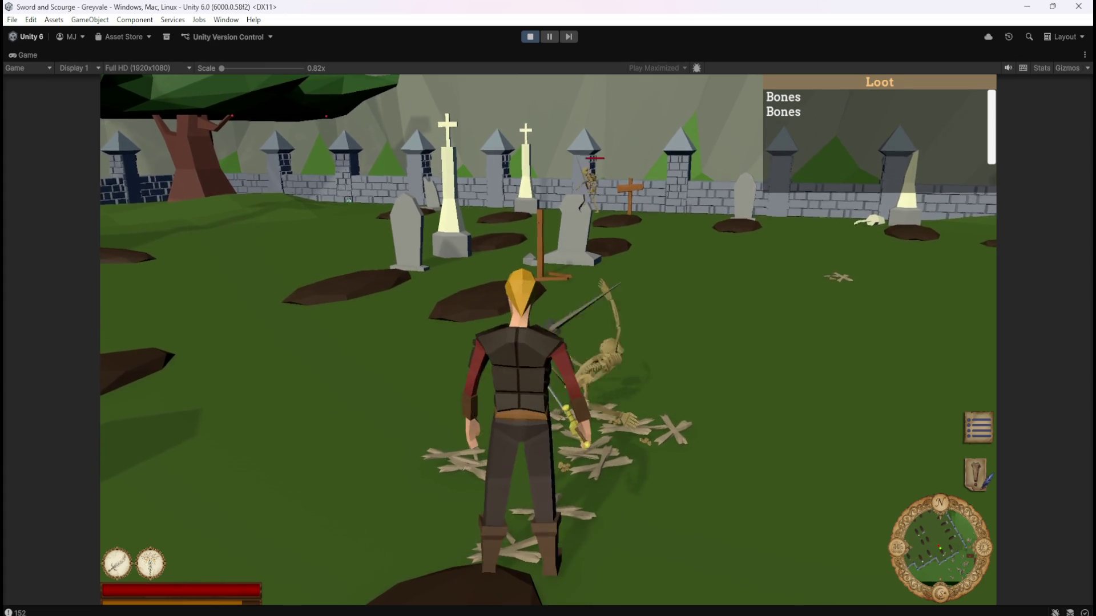
key("a")
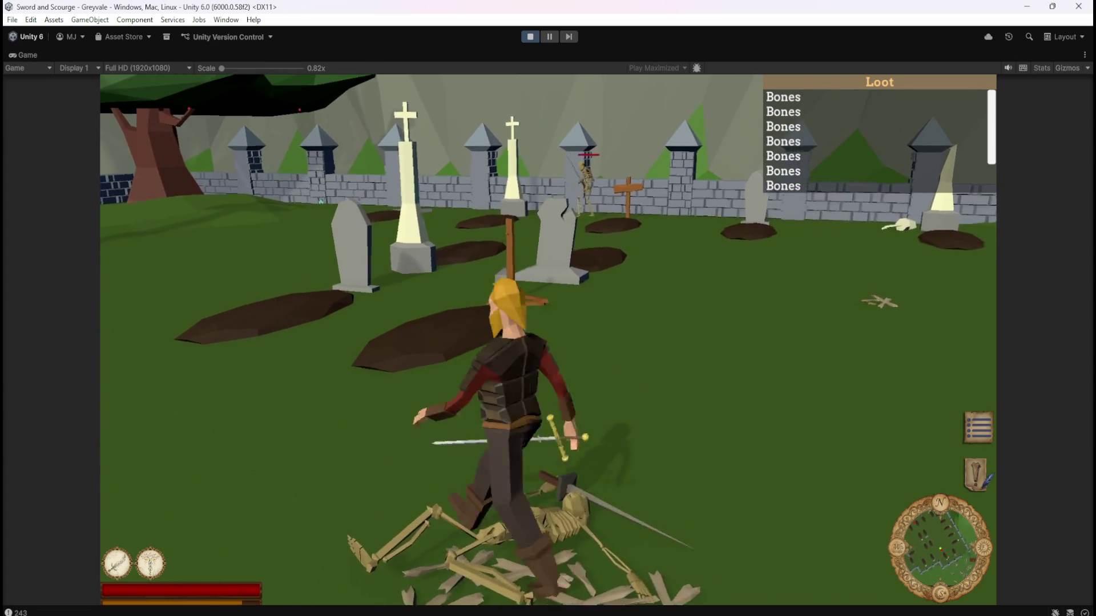
key("s")
key("w")
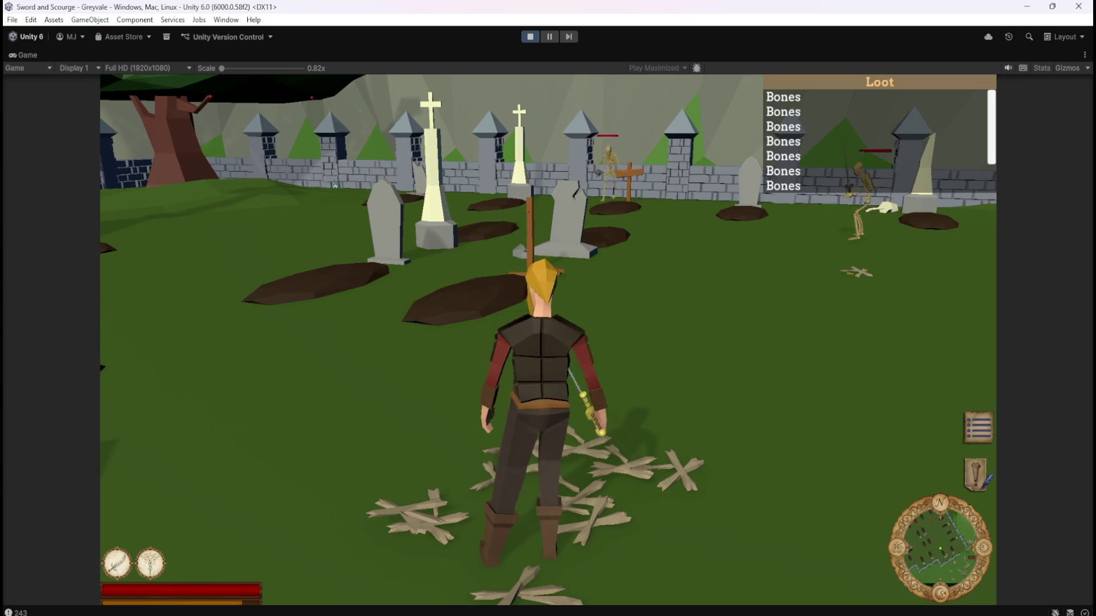
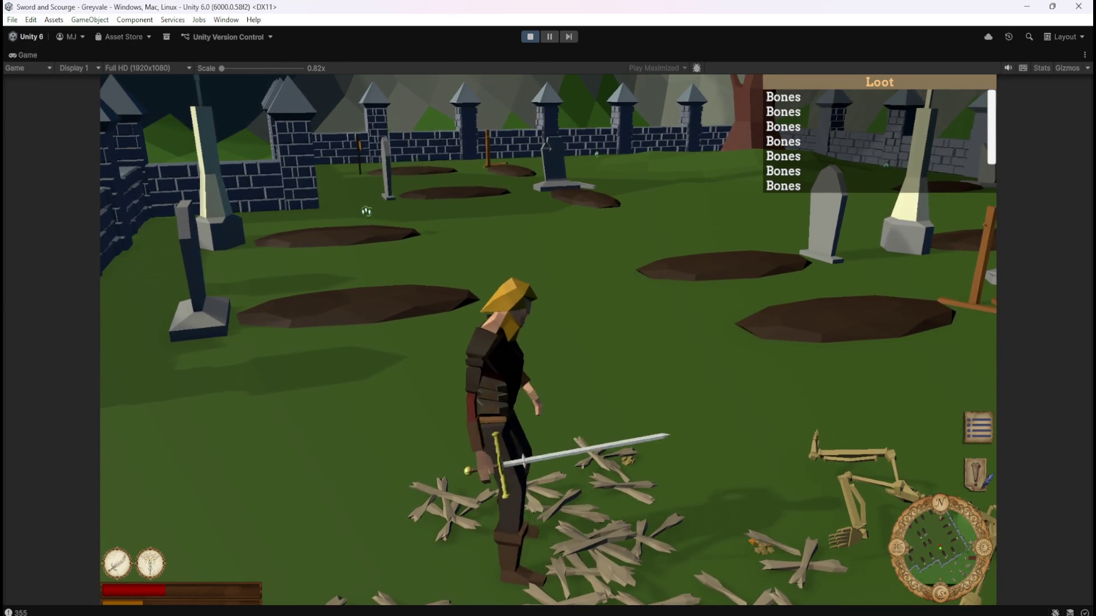
Step: Walk the hero through the graveyard while swinging the camera to collect loot, then bring up the pause menu
key("Left")
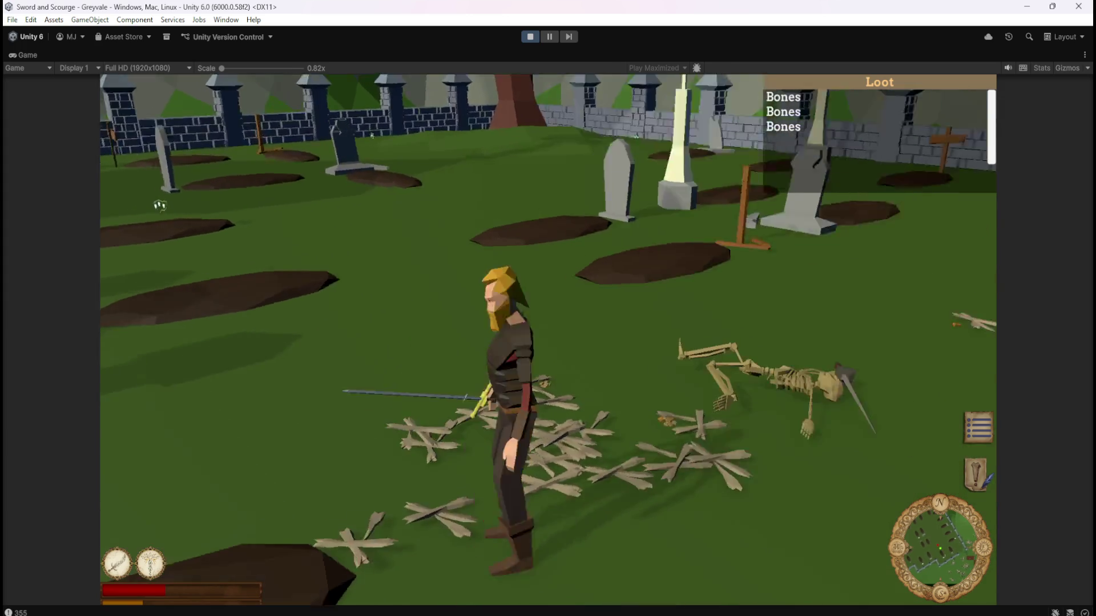
key("Up")
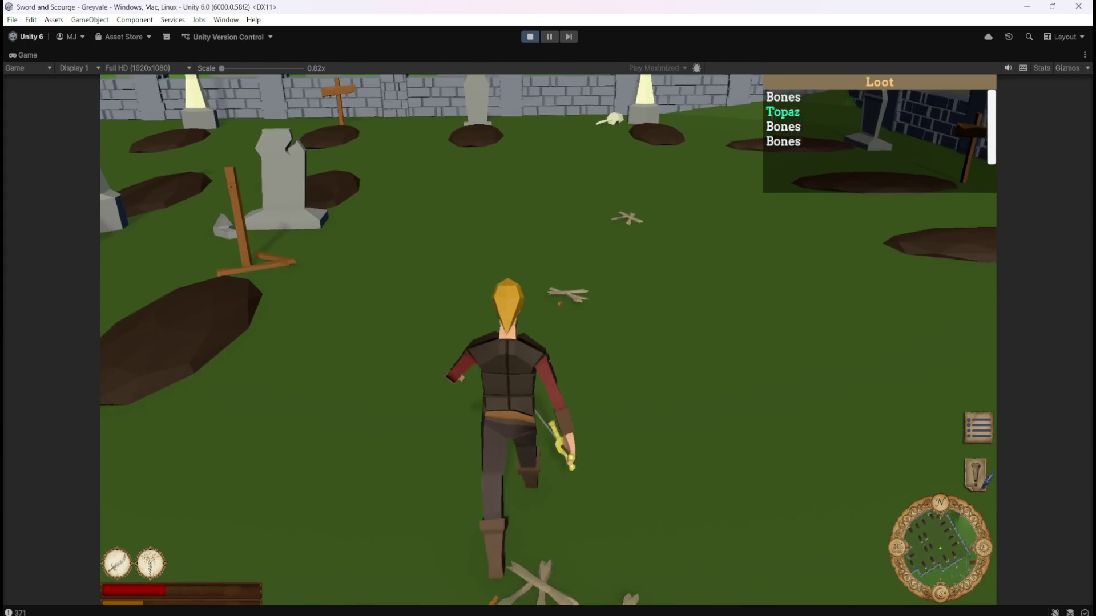
key("Right")
key("Left")
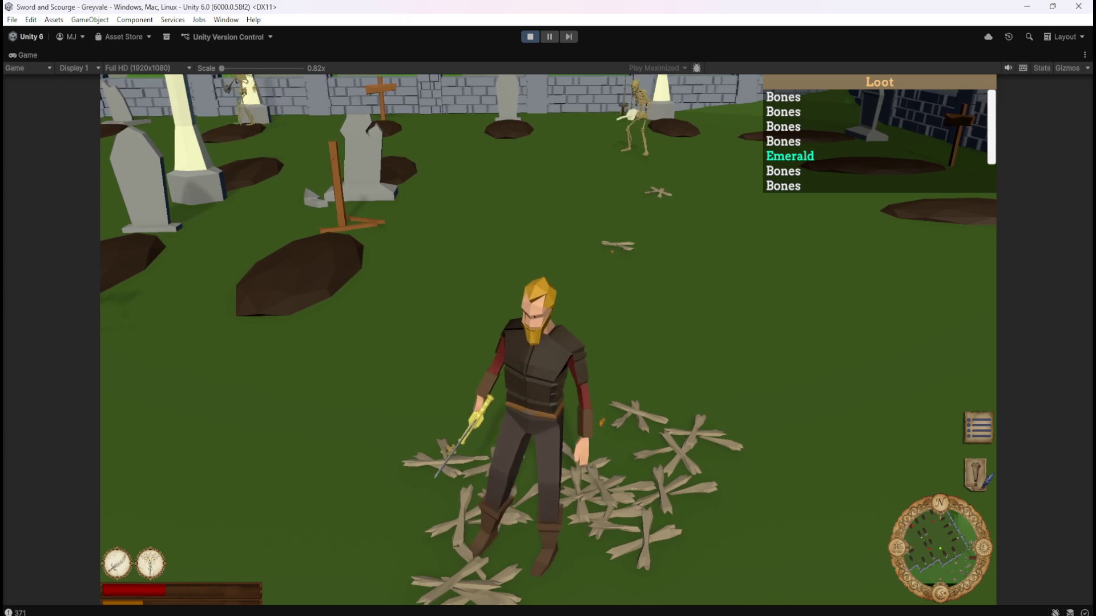
key("Escape")
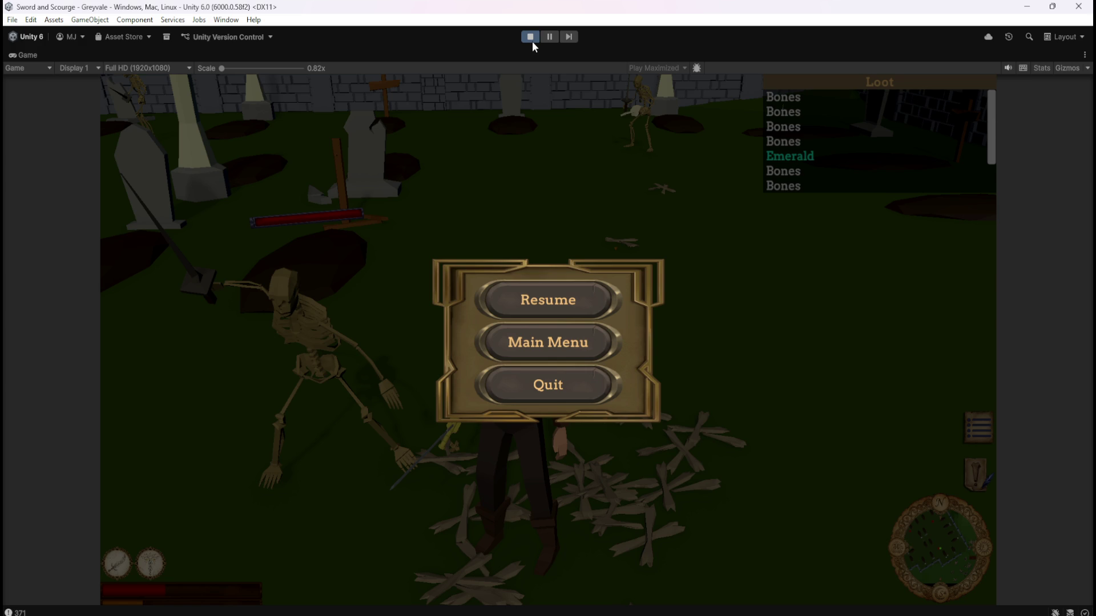
Step: Stop Play mode, switch the Scene view to 3D, and frame PlayerArmature under PC
left_click(533, 42)
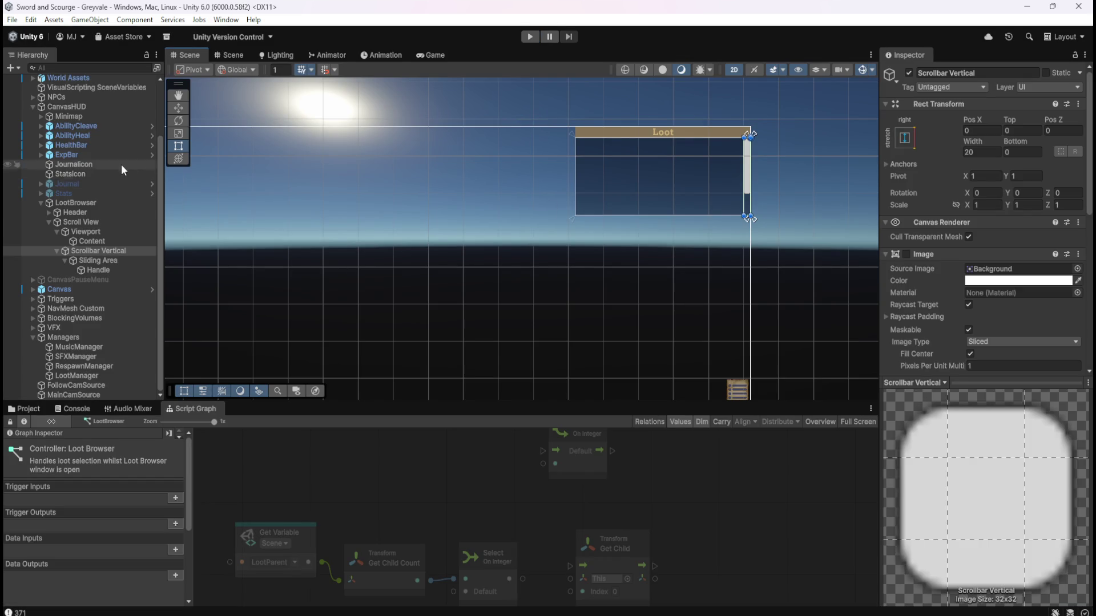
left_click(734, 72)
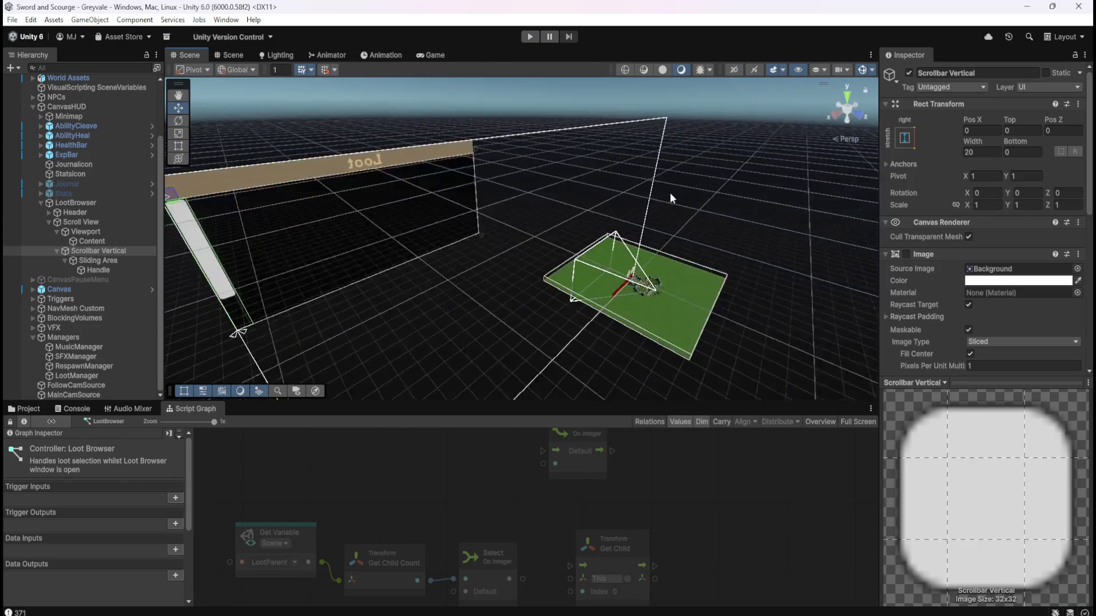
scroll(81, 138, "up", 3)
left_click(33, 127)
left_click(51, 137)
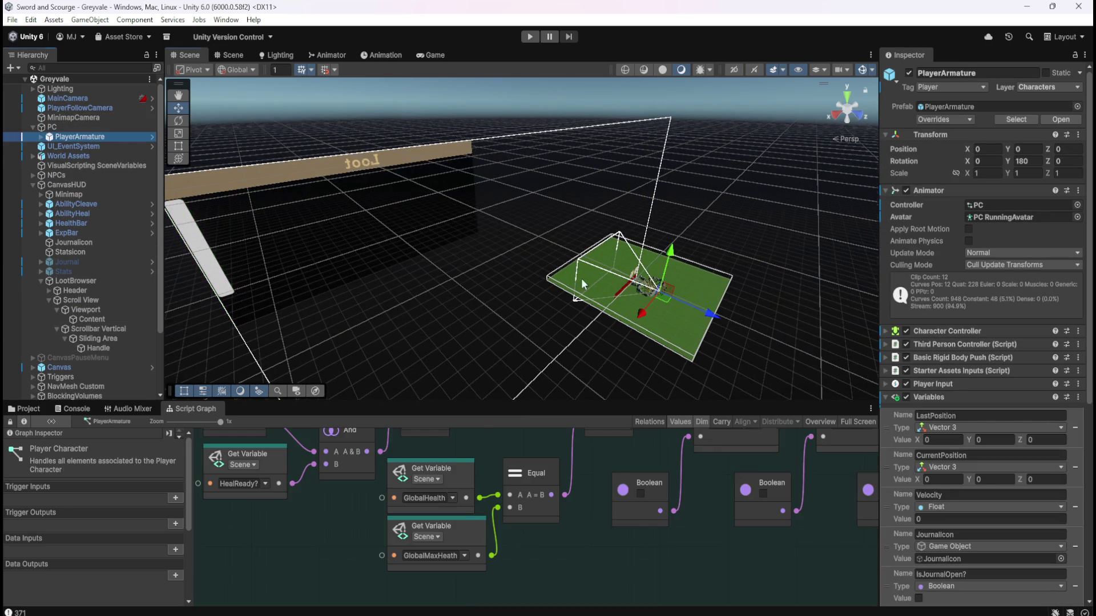
key("f")
scroll(589, 245, "down", 3)
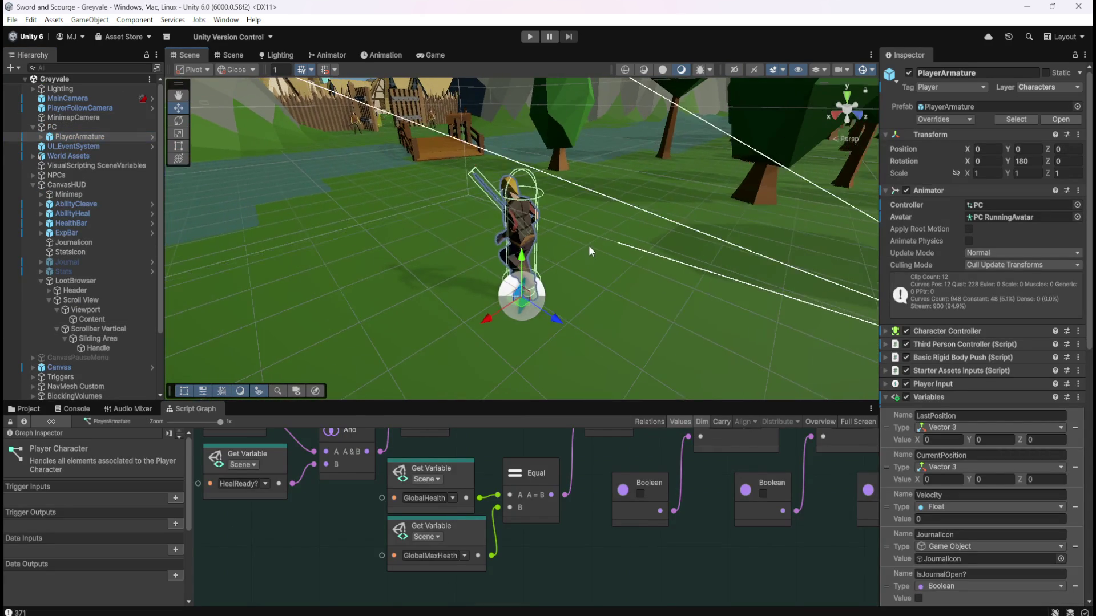